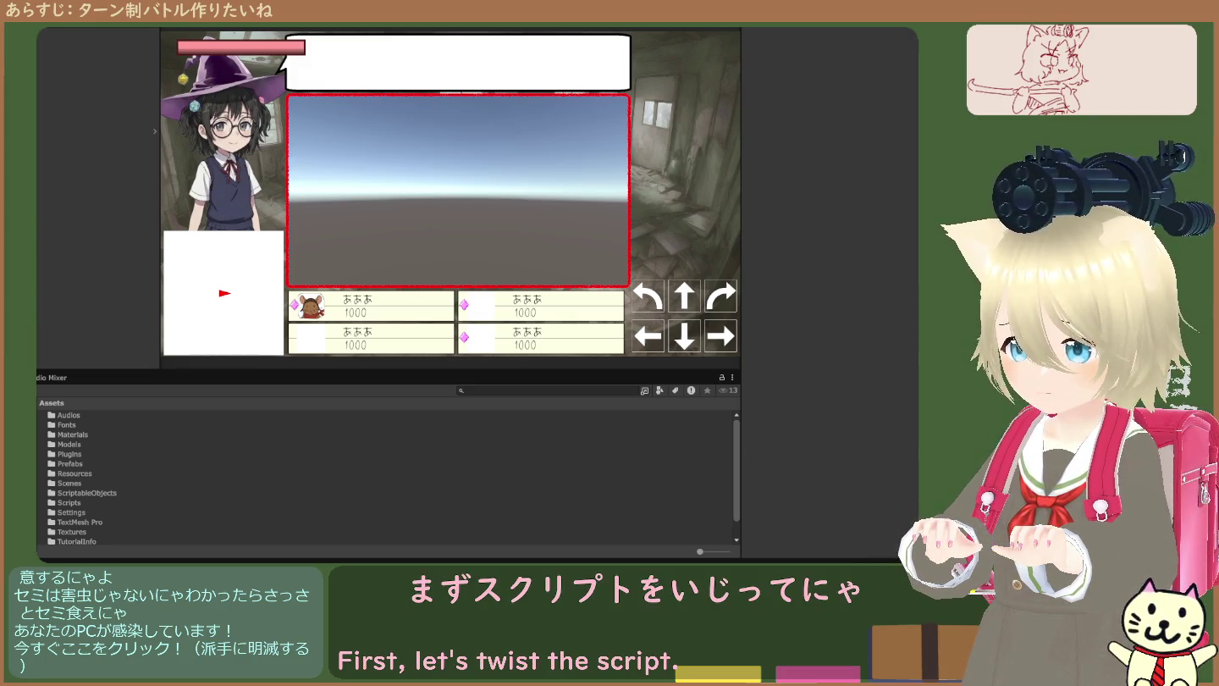
- Navigate into Assets > Scripts > Battle2 in the Project window
{"action": "double_click", "coordinate": [68, 502]}
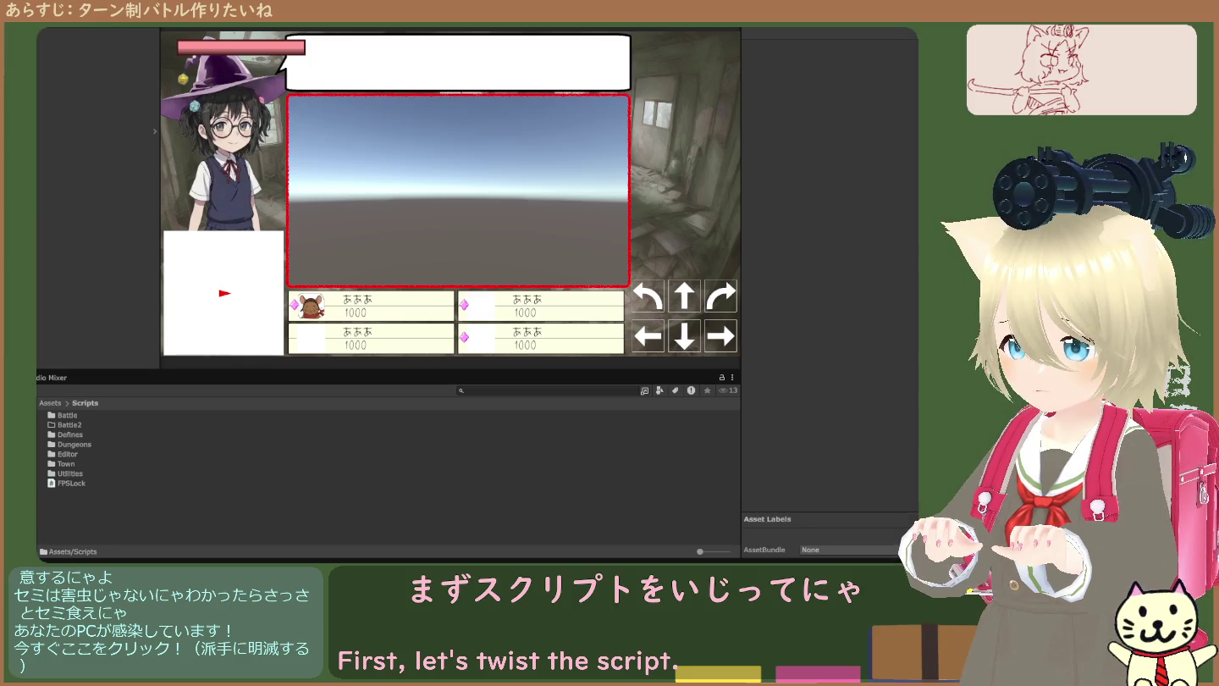
{"action": "double_click", "coordinate": [68, 424]}
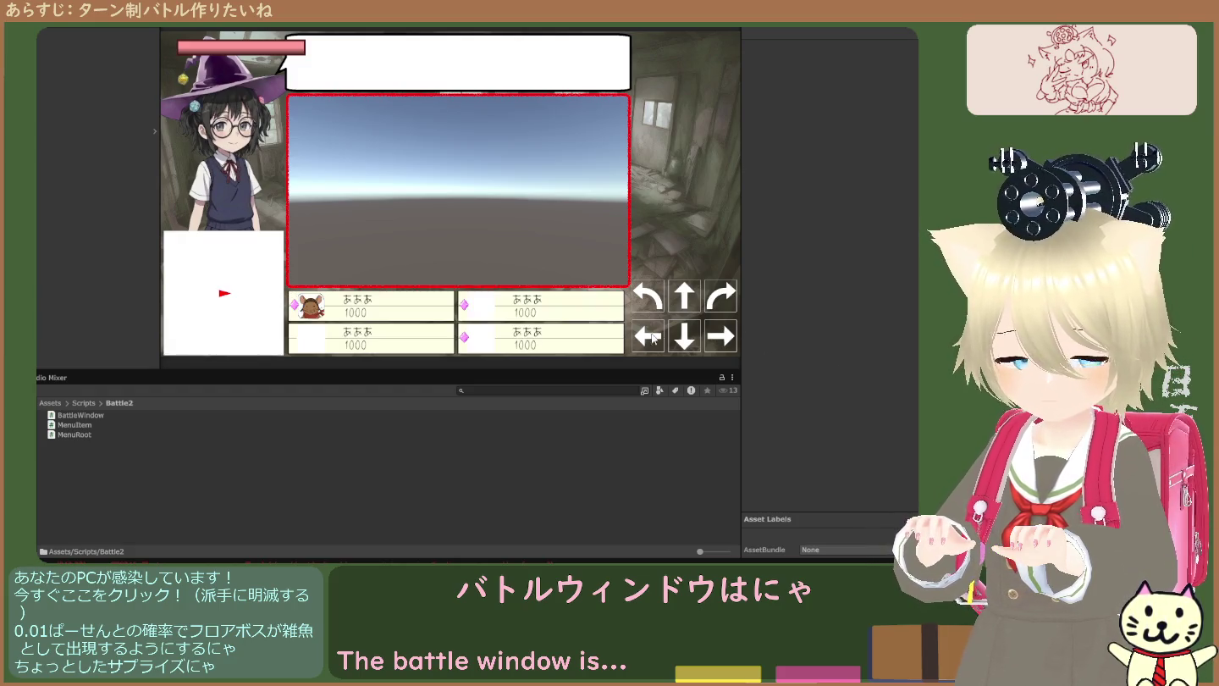
- Preview the MenuItem and BattleWindow script code in the Inspector, then deselect it
{"action": "left_click", "coordinate": [88, 416]}
{"action": "key", "text": "Down"}
{"action": "key", "text": "Down"}
{"action": "key", "text": "Up"}
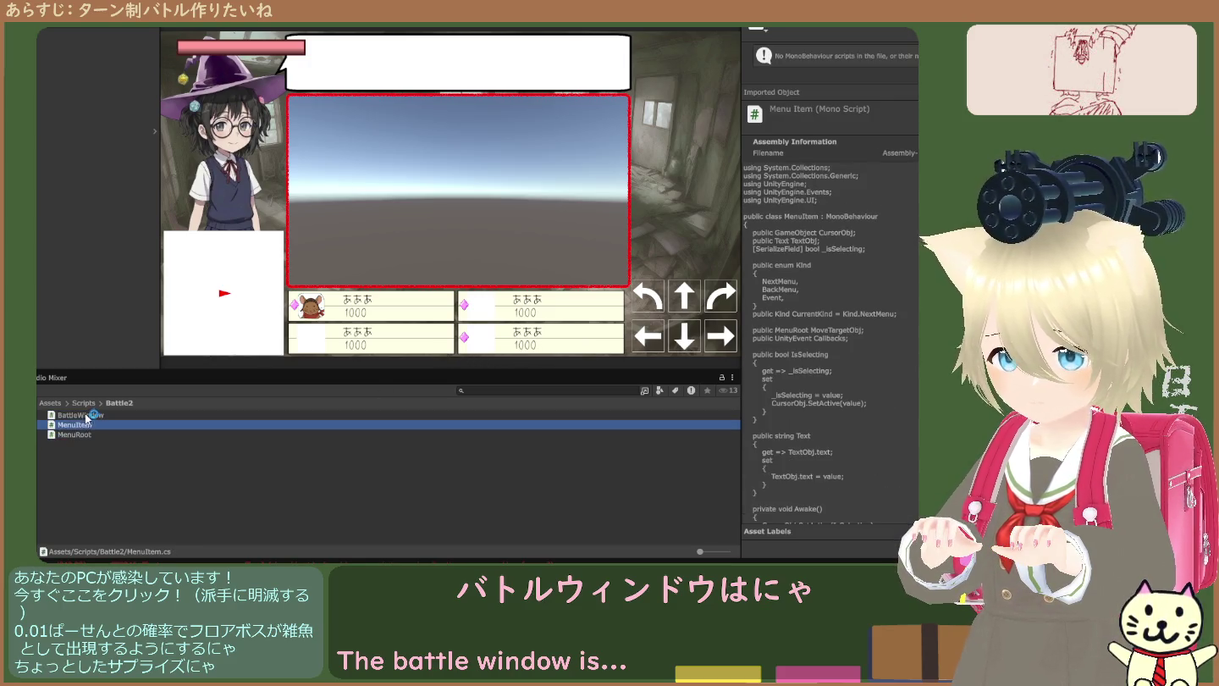
{"action": "left_click", "coordinate": [88, 415]}
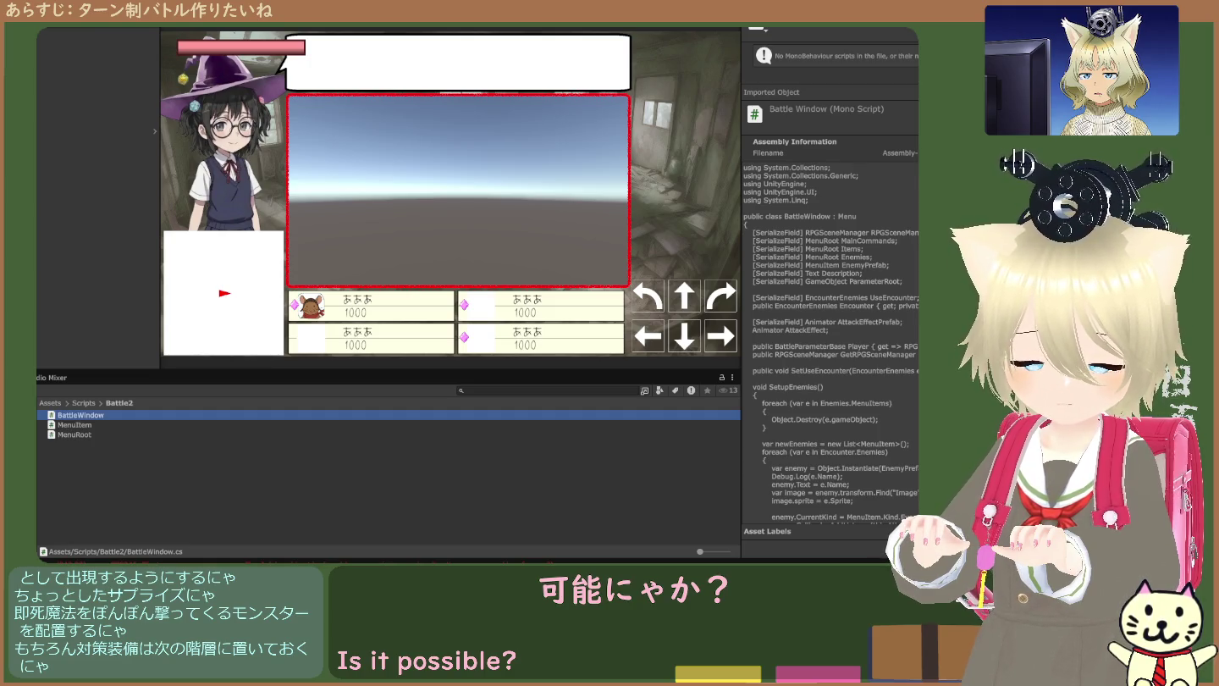
{"action": "left_click", "coordinate": [91, 260]}
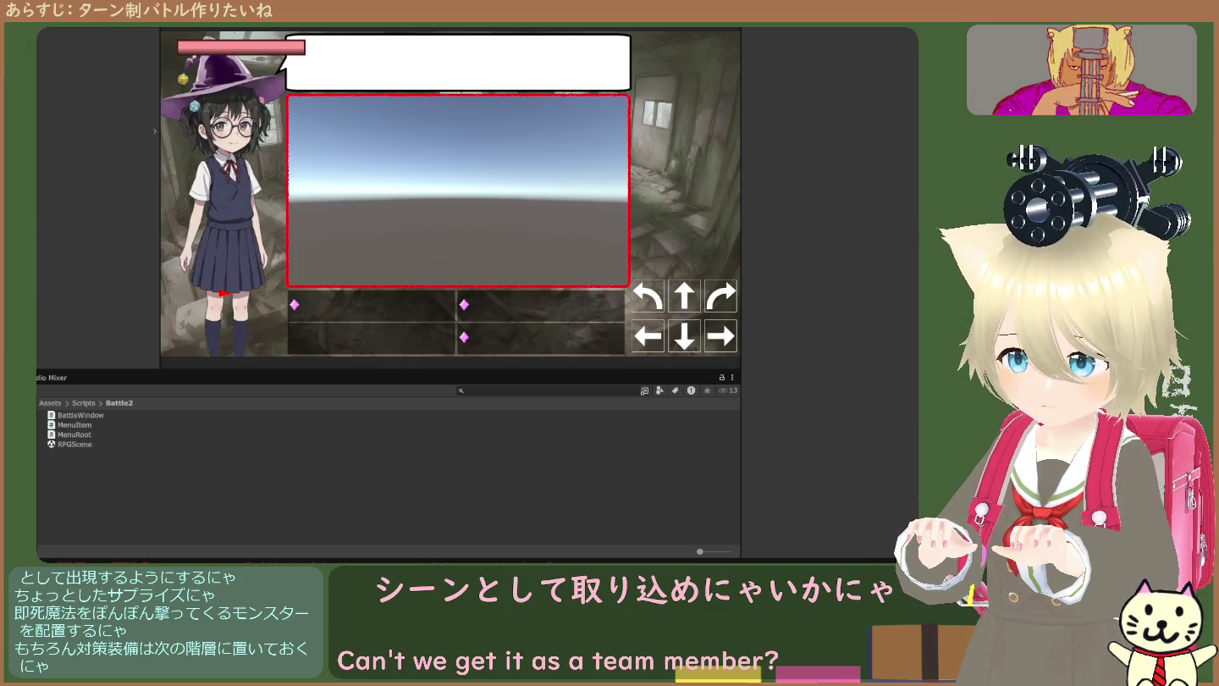
- Open the imported RPGScene scene from the Battle2 folder
{"action": "double_click", "coordinate": [72, 444]}
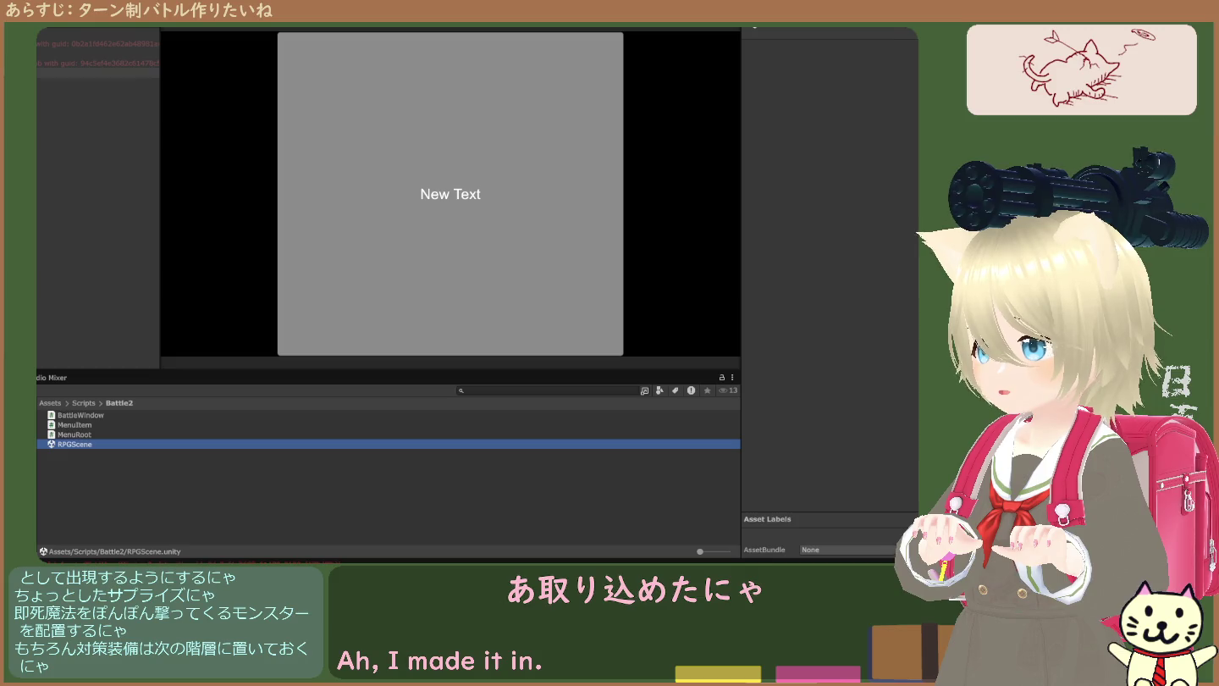
- Inspect both Missing Prefab objects in the Hierarchy, then return to the Assets root
{"action": "left_click", "coordinate": [86, 63]}
{"action": "left_click", "coordinate": [85, 43]}
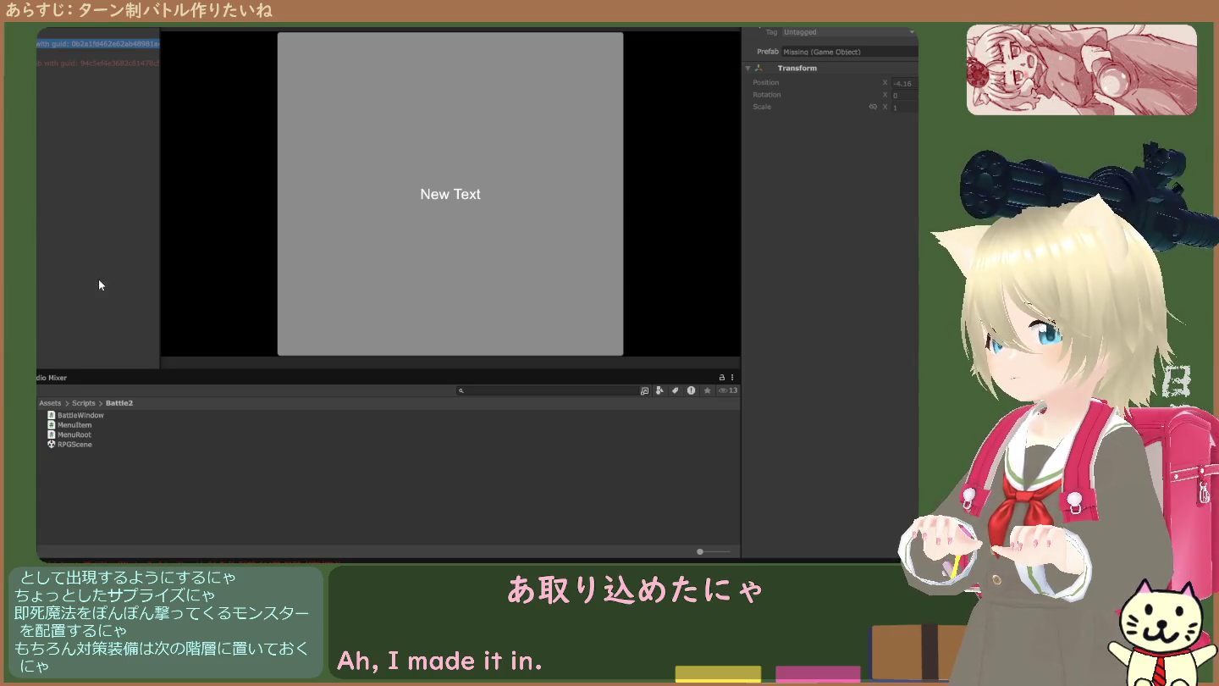
{"action": "left_click", "coordinate": [76, 444]}
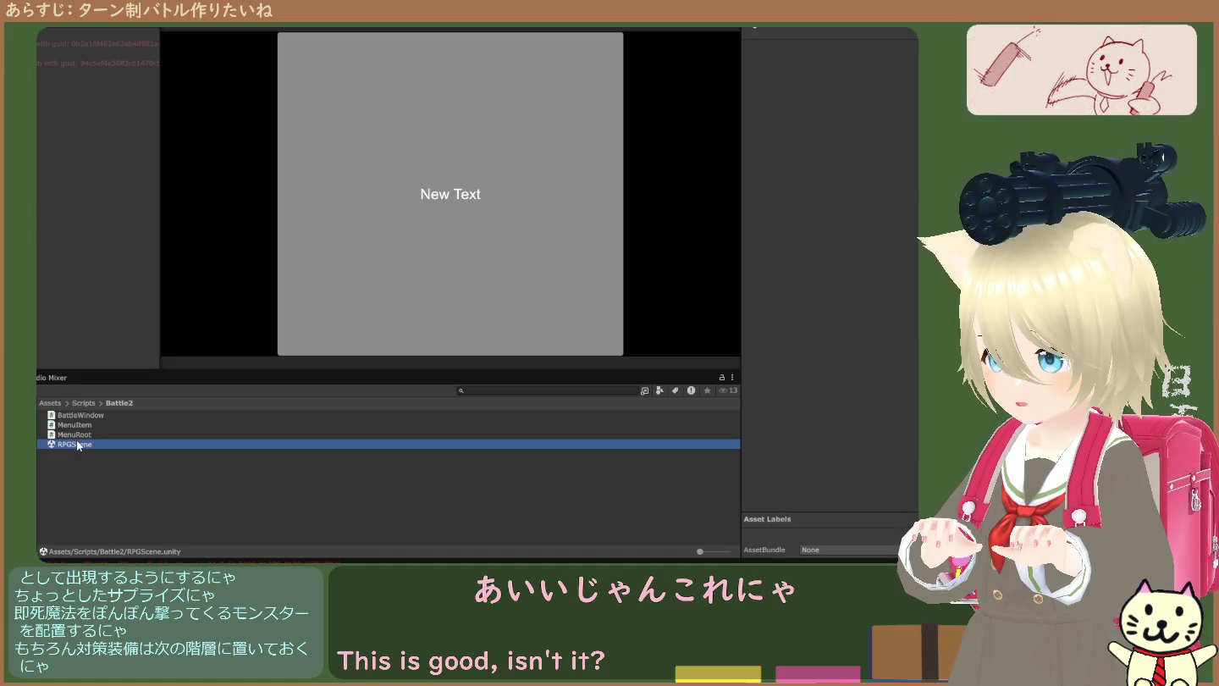
{"action": "left_click", "coordinate": [50, 403]}
- Check the Scenes folder and a missing-prefab object, then enter the Prefabs folder
{"action": "double_click", "coordinate": [69, 483]}
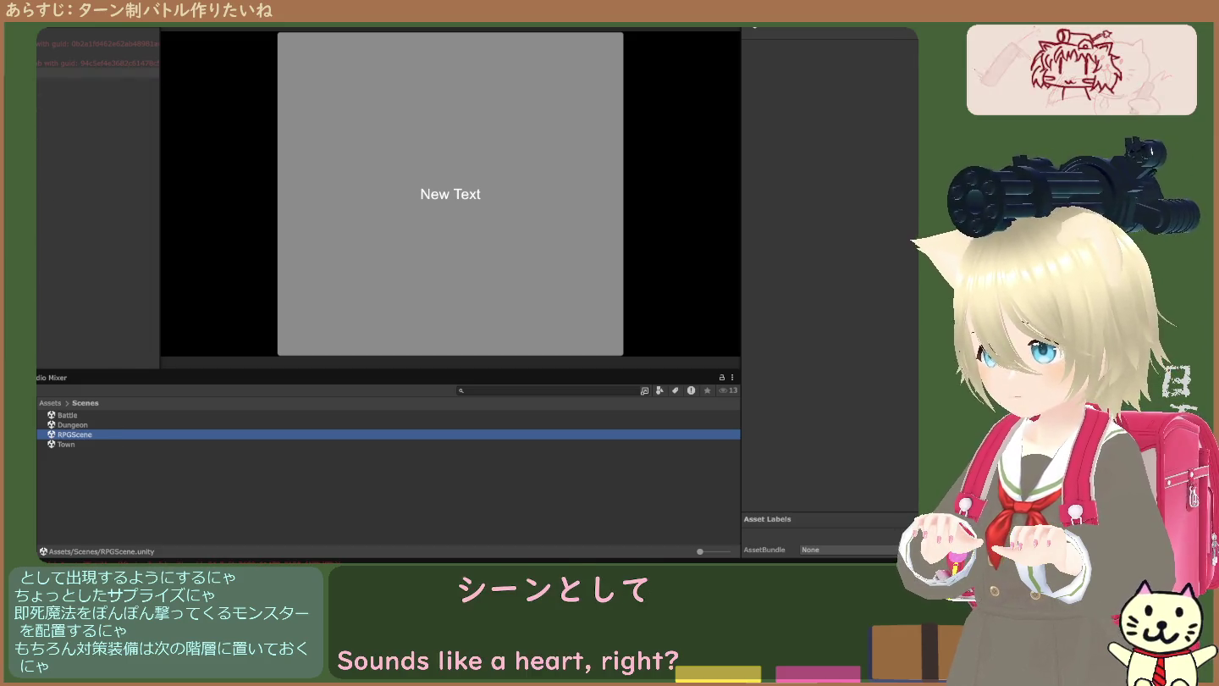
{"action": "left_click", "coordinate": [98, 63]}
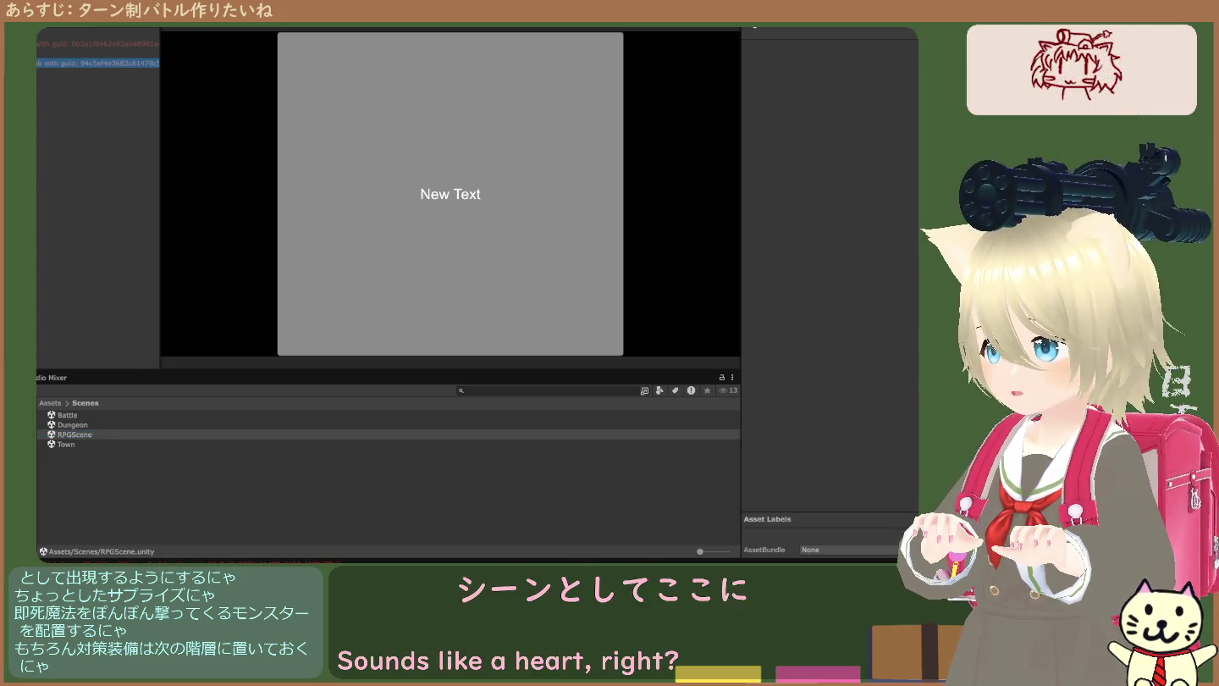
{"action": "left_click", "coordinate": [56, 405]}
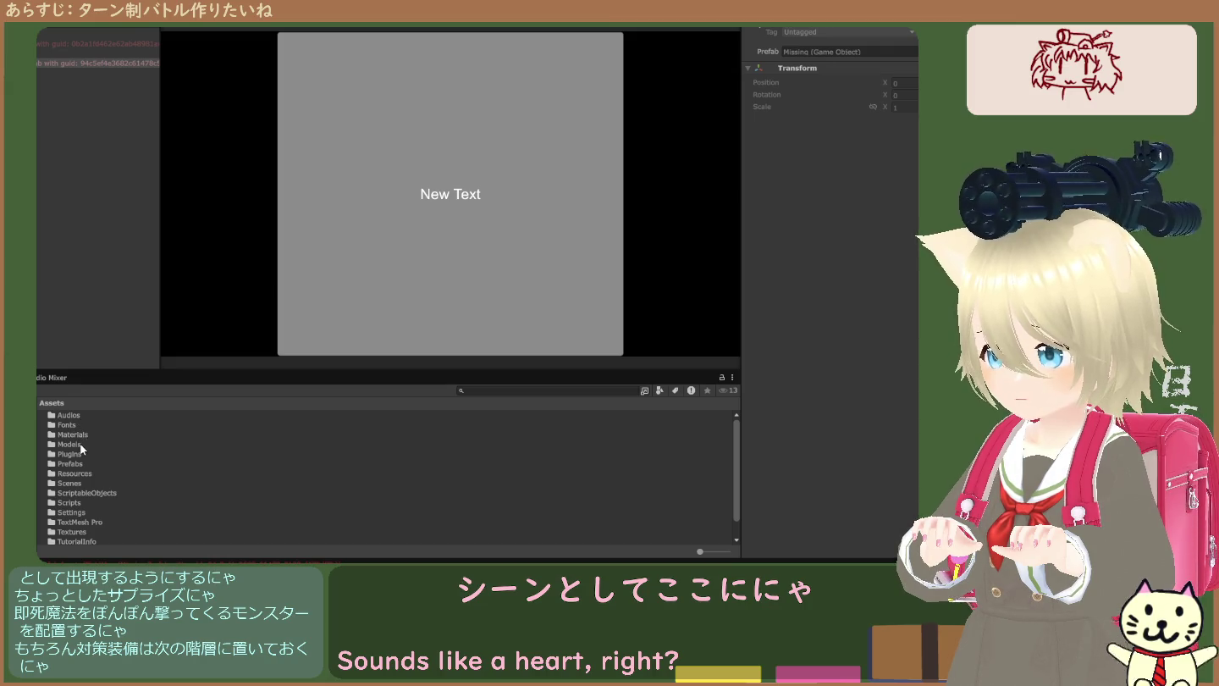
{"action": "double_click", "coordinate": [76, 464]}
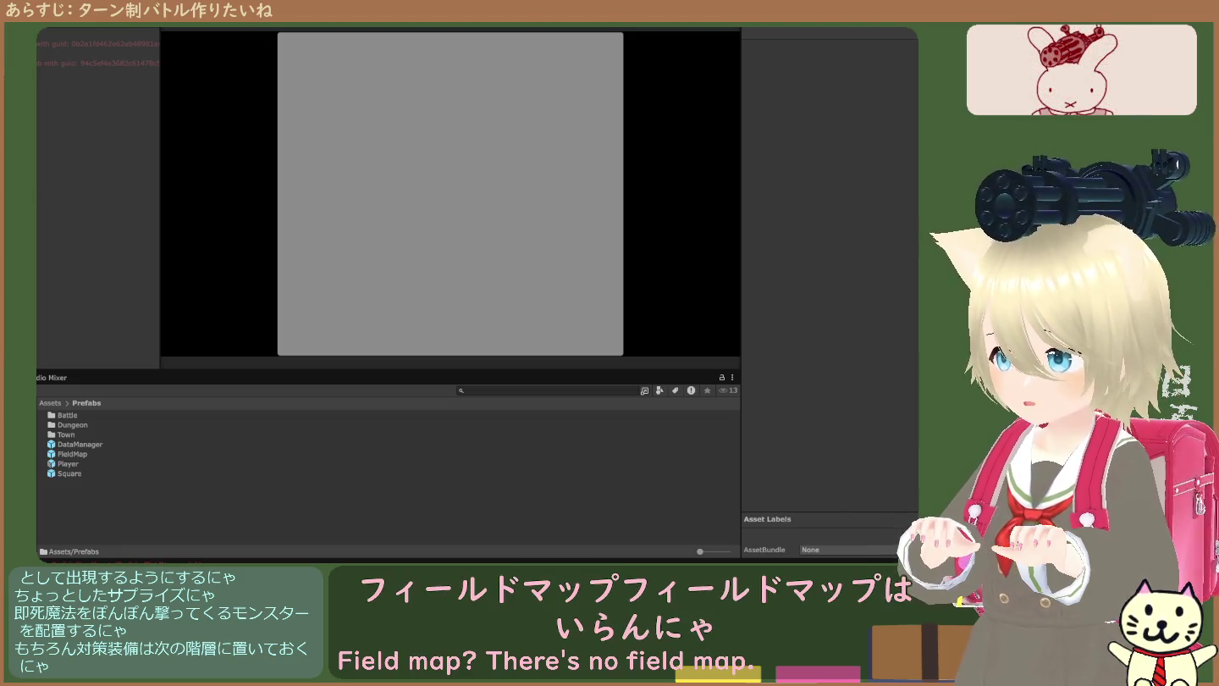
- View the Transform of each Missing Prefab object in the Inspector
{"action": "left_click", "coordinate": [96, 43]}
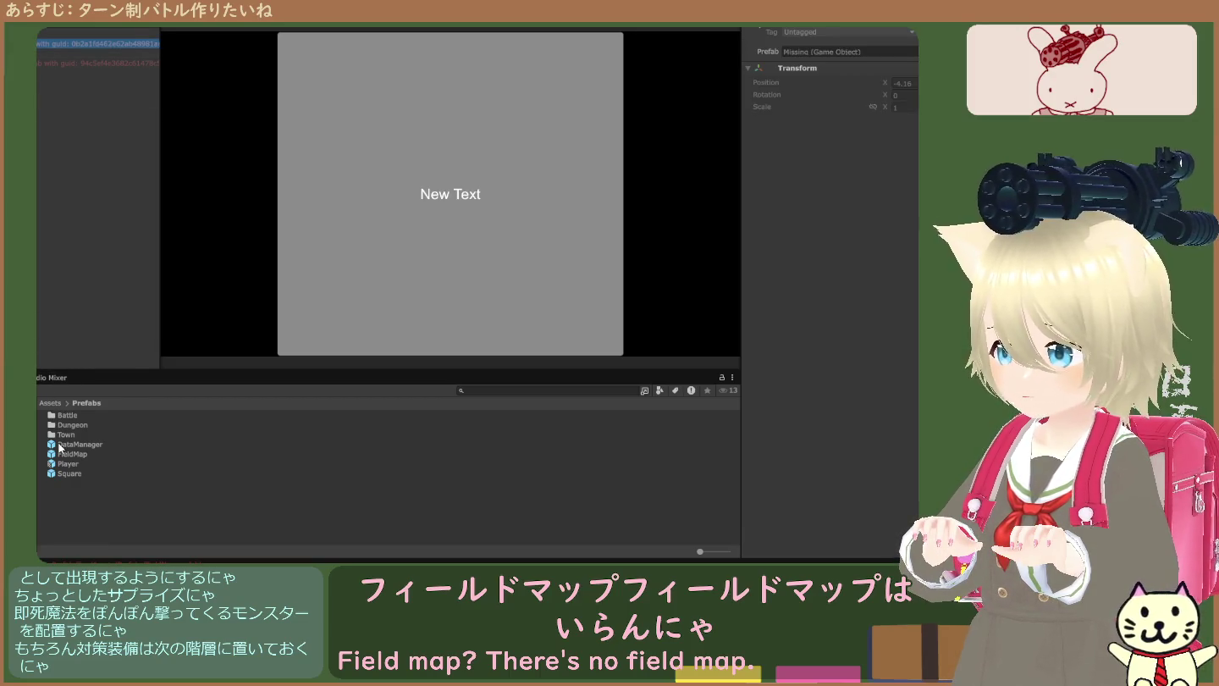
{"action": "left_click_drag", "start_coordinate": [65, 453], "coordinate": [97, 43]}
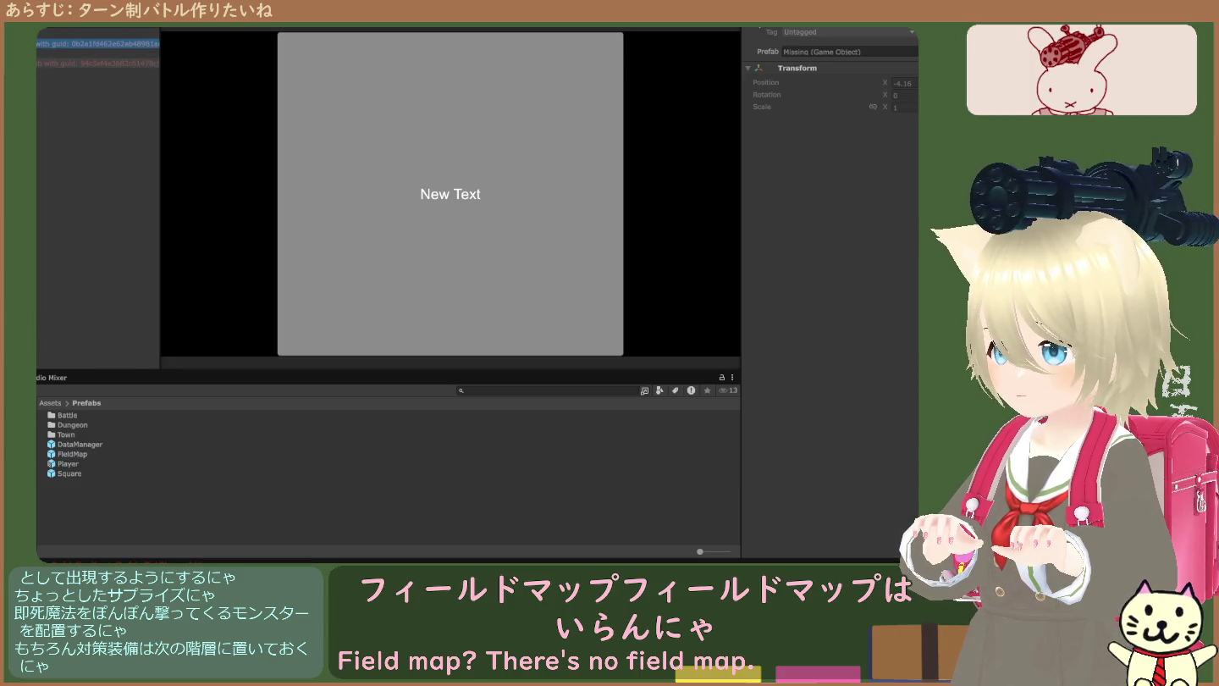
{"action": "left_click", "coordinate": [97, 63]}
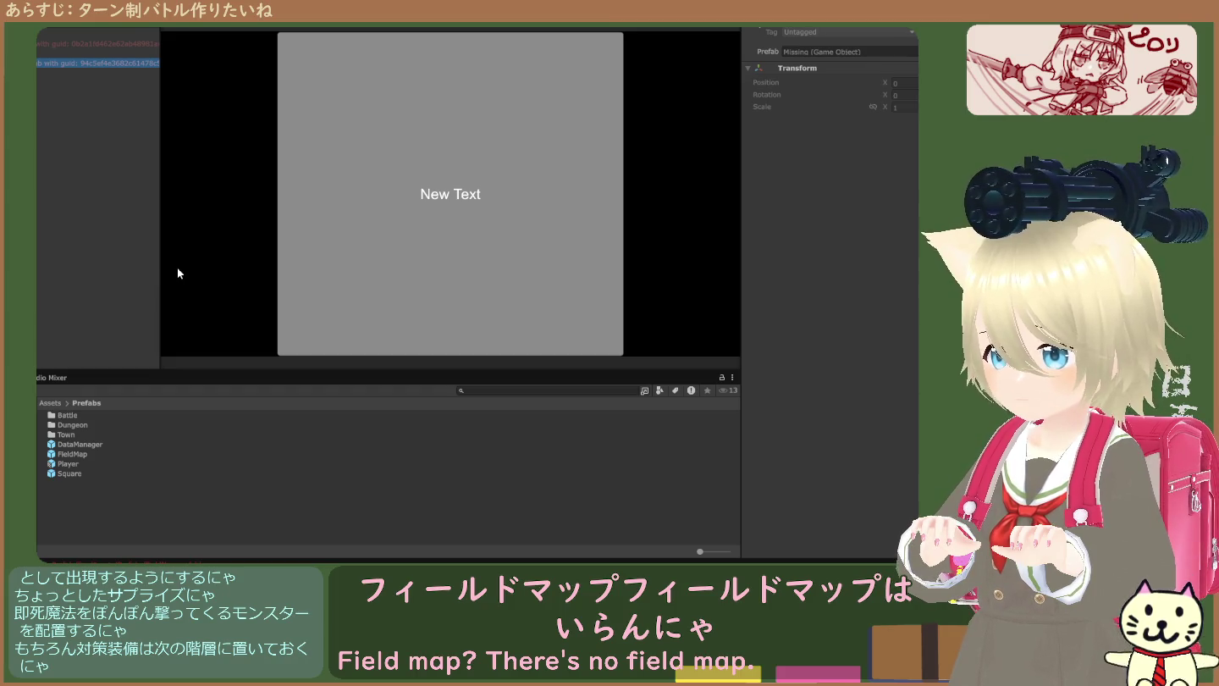
- Add the FieldMap prefab from Prefabs into the scene Hierarchy
{"action": "left_click", "coordinate": [66, 455]}
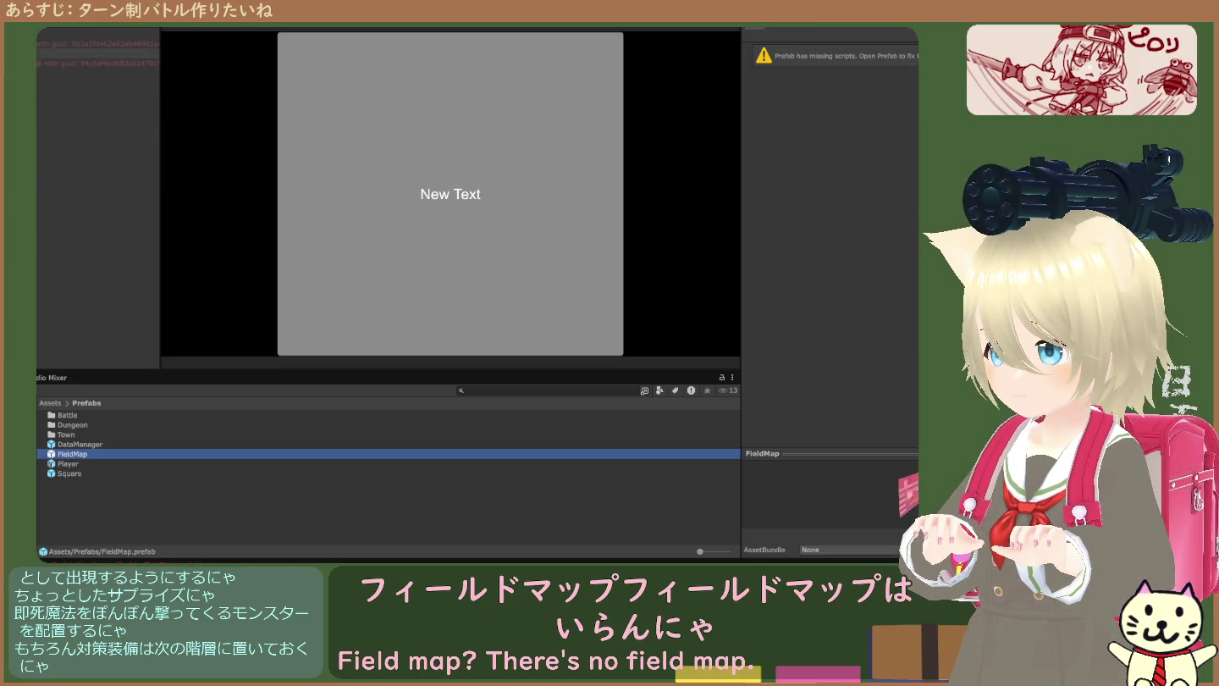
{"action": "left_click", "coordinate": [97, 63]}
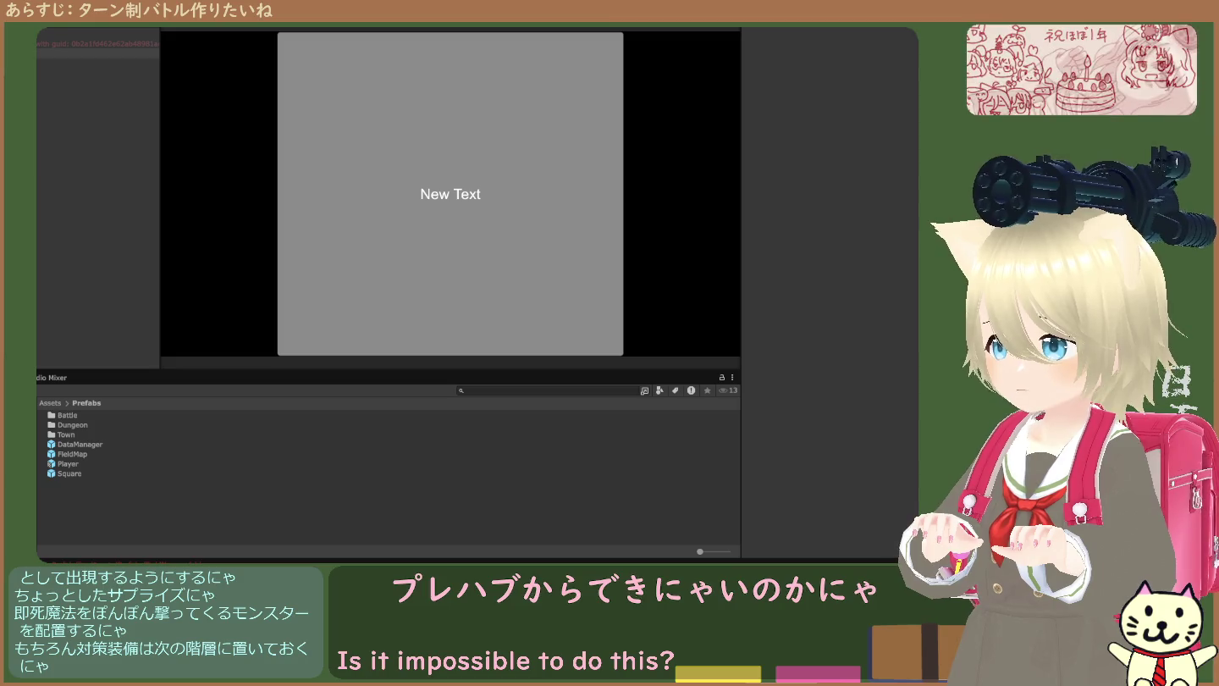
{"action": "mouse_move", "coordinate": [76, 464]}
{"action": "left_mouse_down"}
{"action": "mouse_move", "coordinate": [61, 452]}
{"action": "mouse_move", "coordinate": [37, 279]}
{"action": "left_mouse_up"}
{"action": "left_click", "coordinate": [68, 454]}
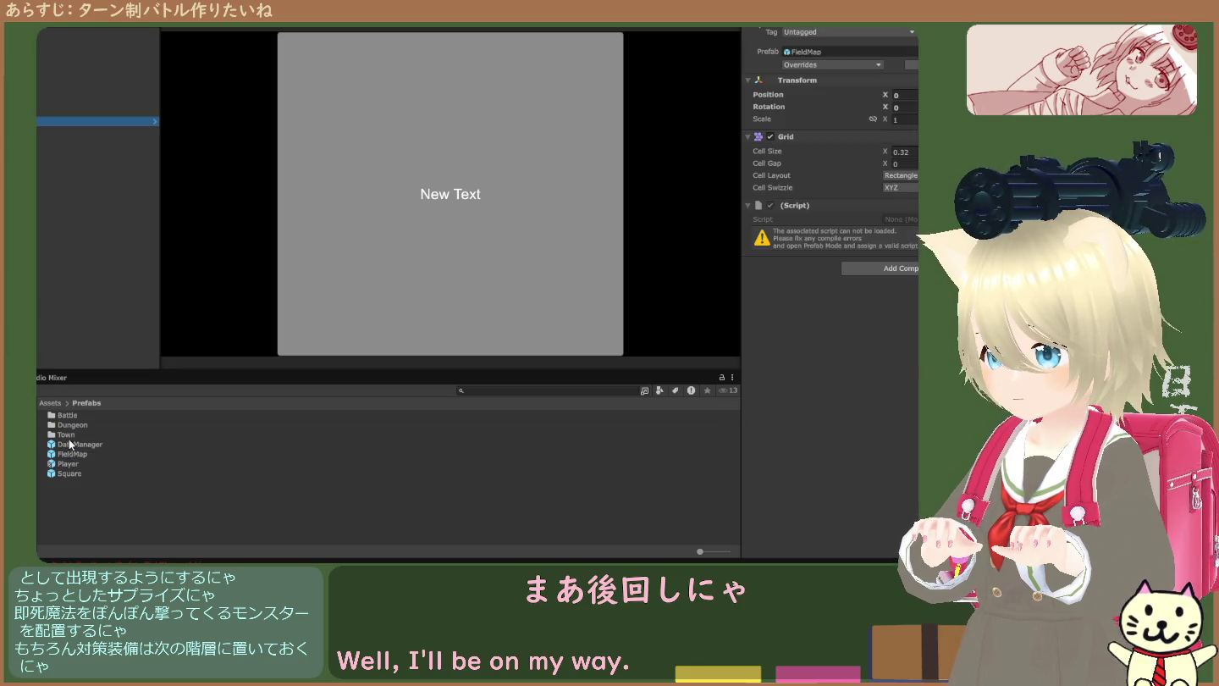
- Try adding the Player prefab and read its Broken Prefab Asset error
{"action": "left_click_drag", "start_coordinate": [70, 464], "coordinate": [36, 278]}
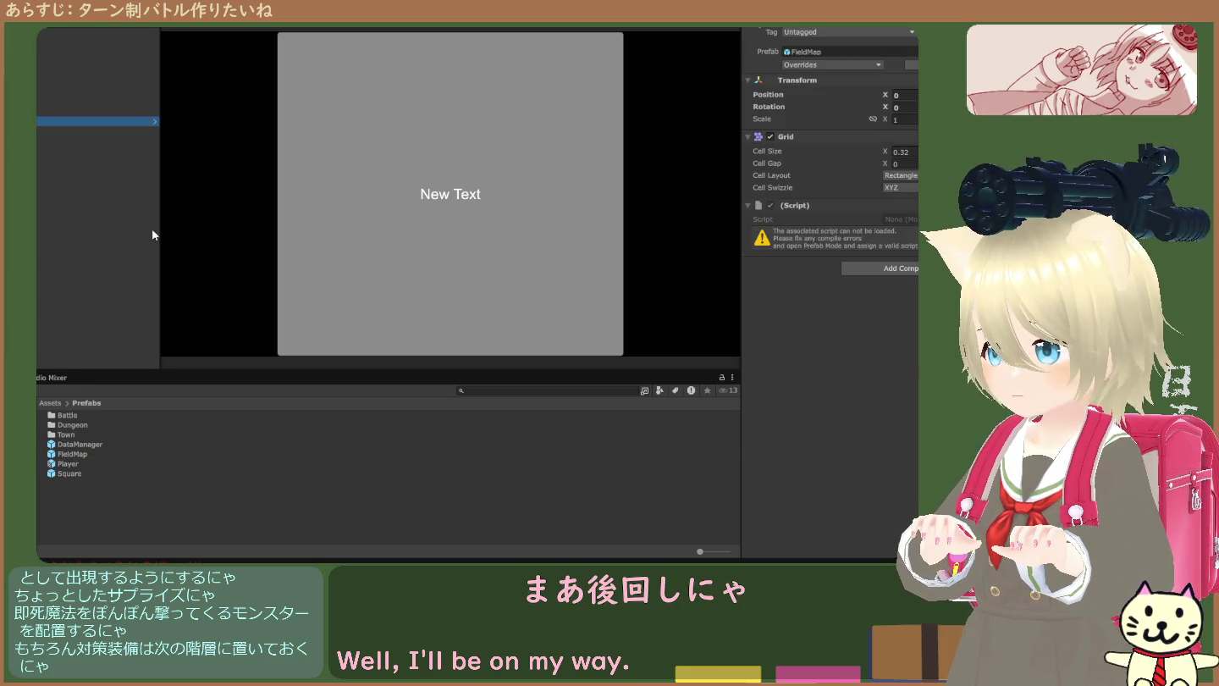
{"action": "left_click", "coordinate": [48, 232]}
{"action": "left_click_drag", "start_coordinate": [62, 461], "coordinate": [37, 278]}
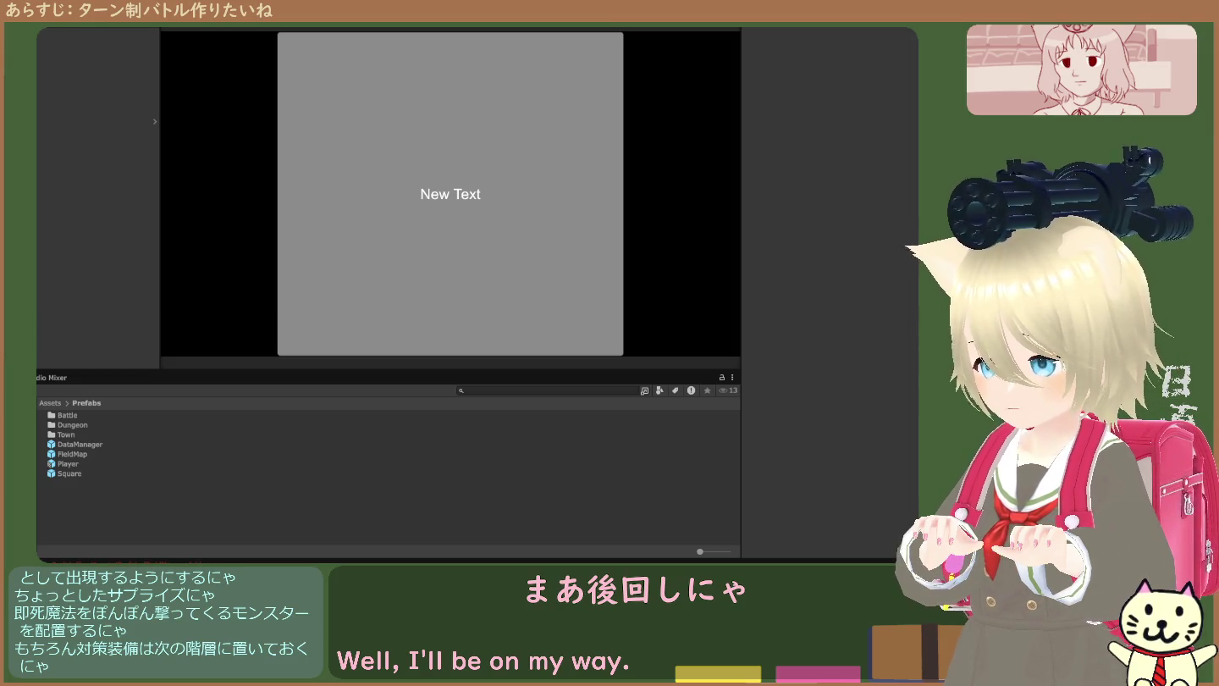
{"action": "left_click", "coordinate": [68, 464]}
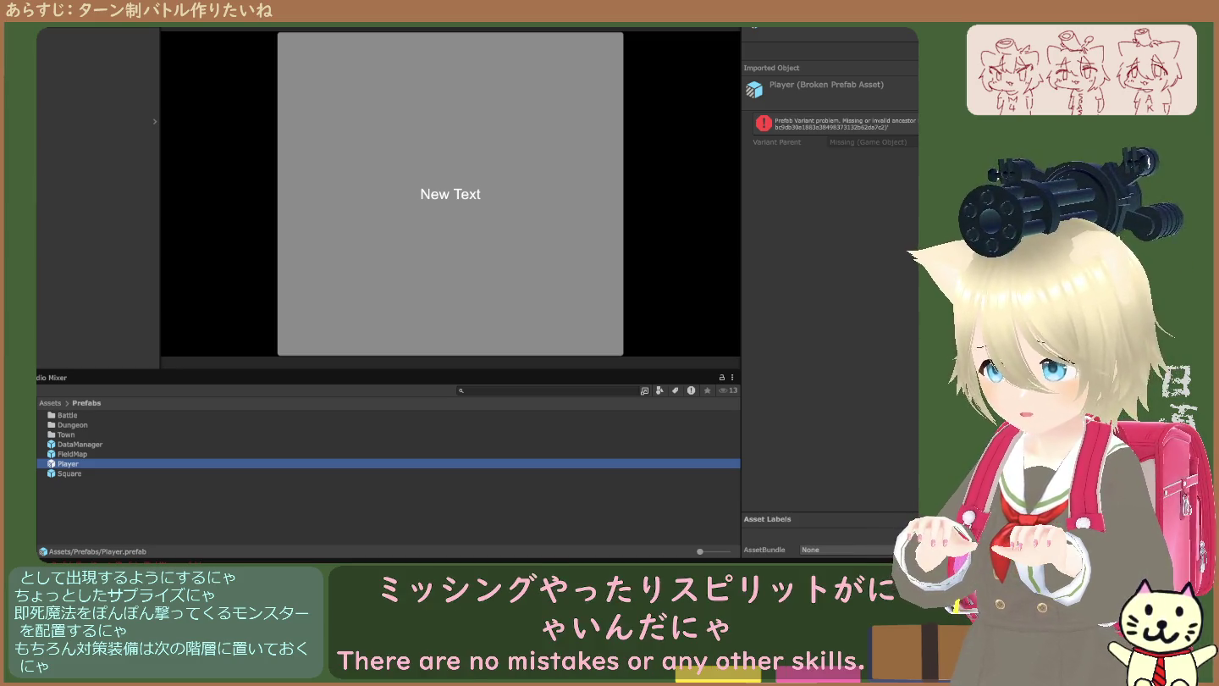
{"action": "left_click", "coordinate": [245, 492]}
- Go from the Assets root into Scripts > Battle2
{"action": "left_click", "coordinate": [52, 403]}
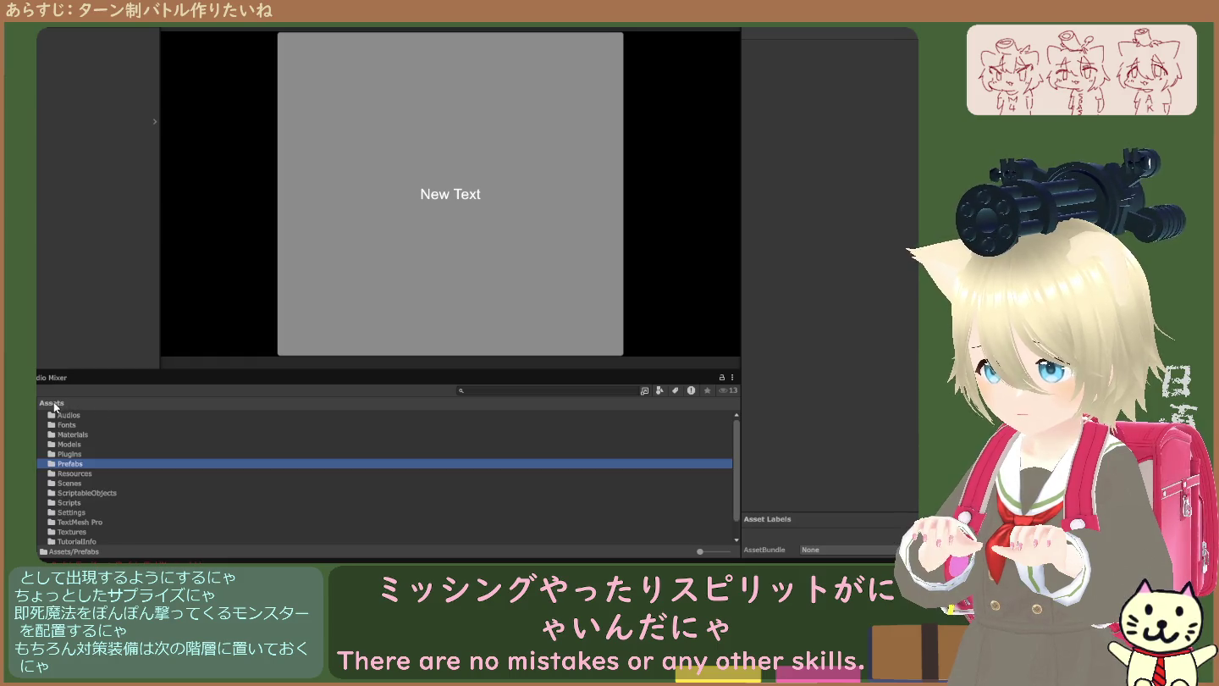
{"action": "double_click", "coordinate": [74, 502]}
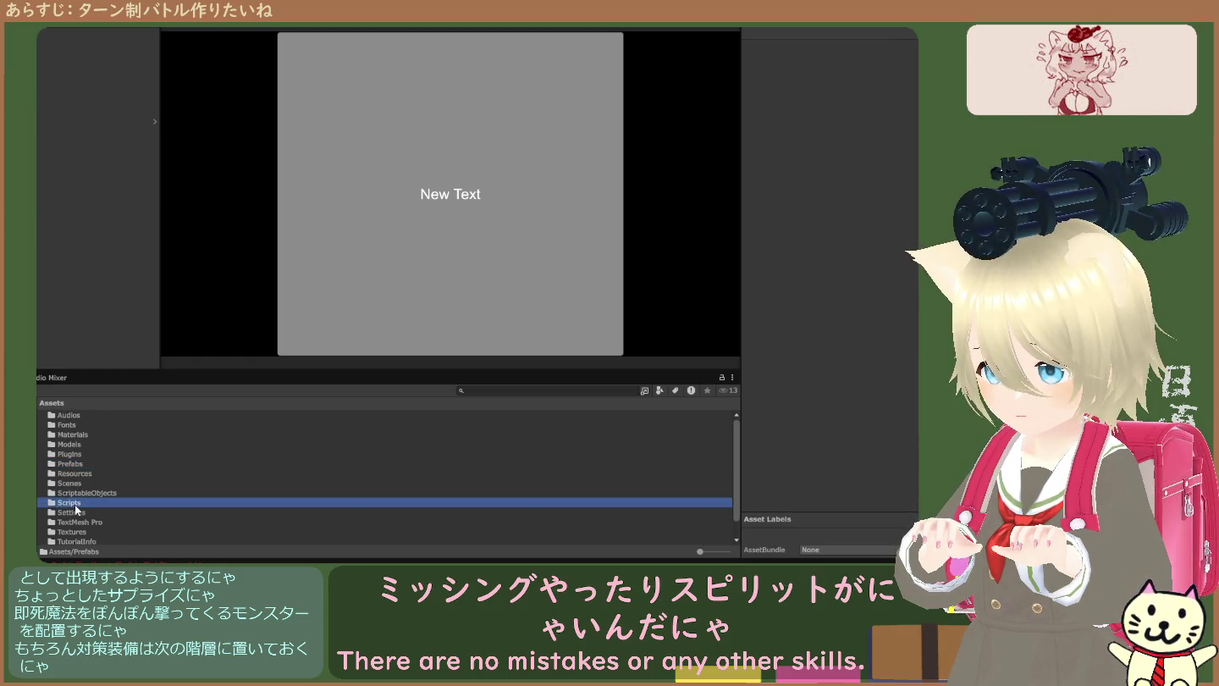
{"action": "double_click", "coordinate": [75, 425]}
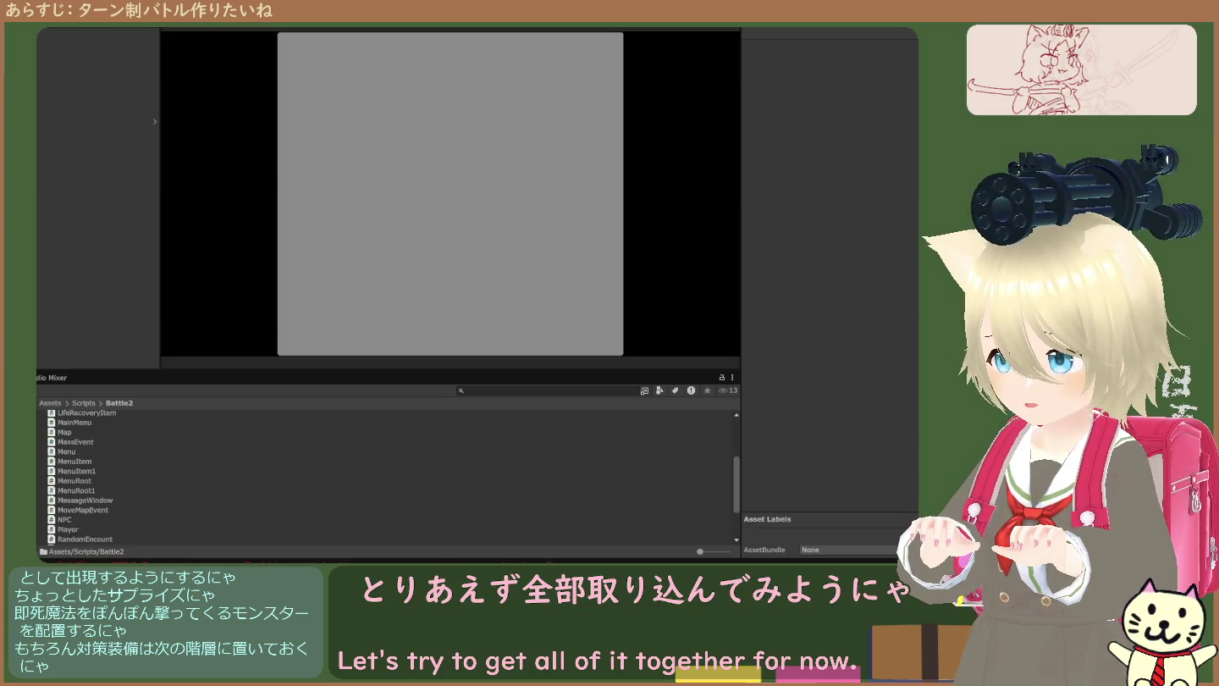
- Delete the duplicate MenuRoot1 script from the Battle2 folder
{"action": "left_click", "coordinate": [94, 463]}
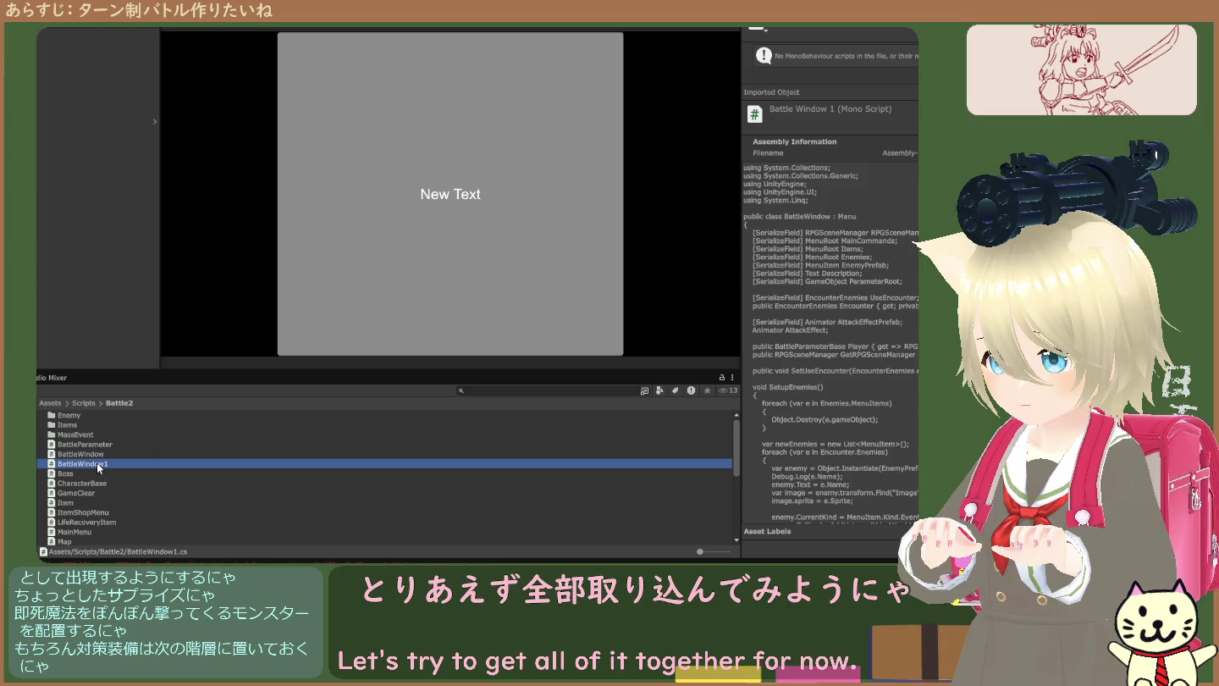
{"action": "left_click", "coordinate": [241, 403]}
{"action": "scroll", "coordinate": [142, 476], "scroll_direction": "down", "scroll_amount": 5}
{"action": "scroll", "coordinate": [135, 487], "scroll_direction": "up", "scroll_amount": 3}
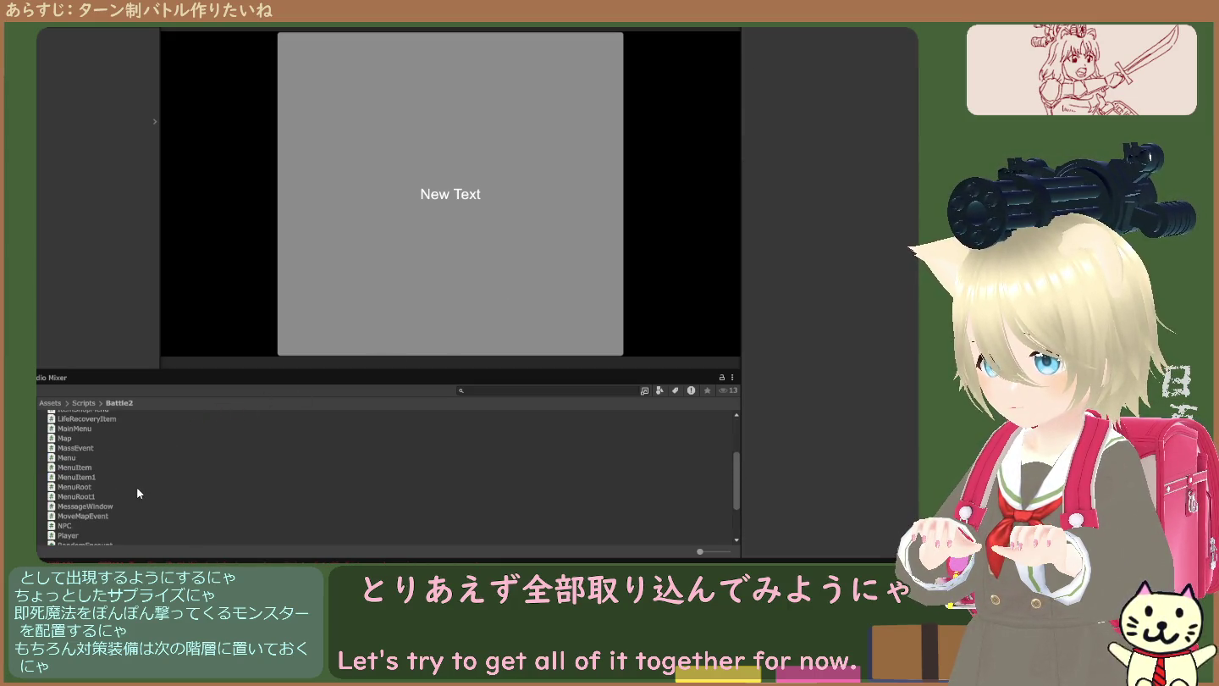
{"action": "left_click", "coordinate": [97, 497]}
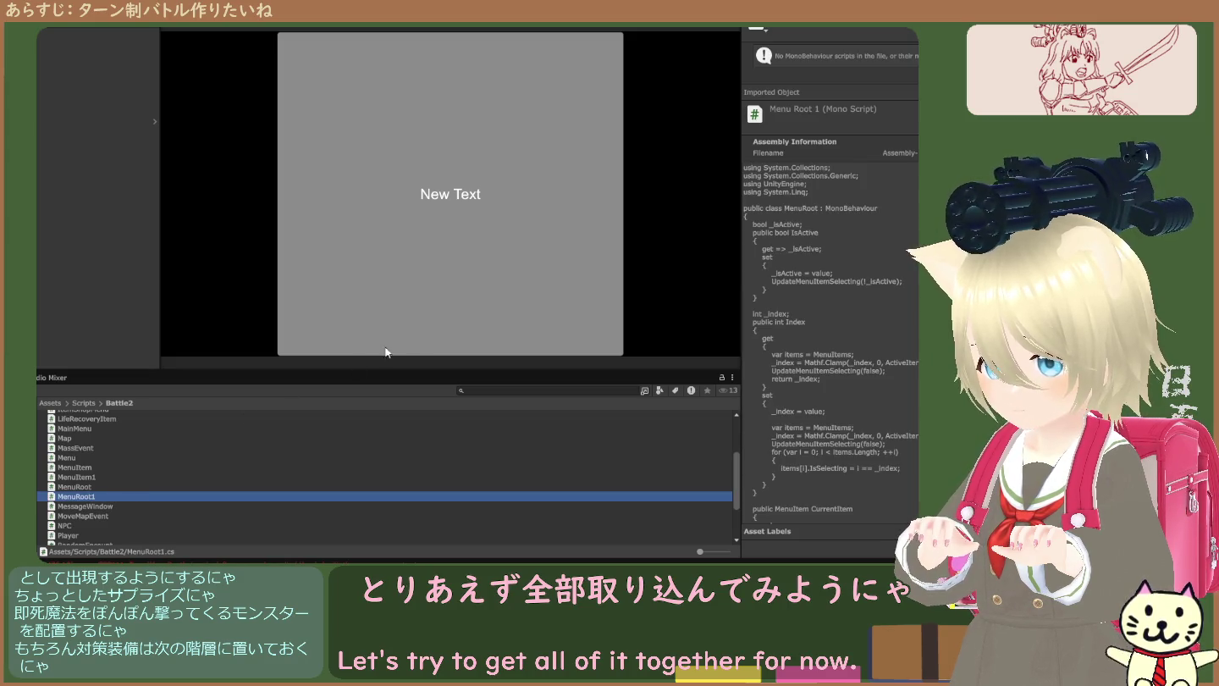
{"action": "key", "text": "Delete"}
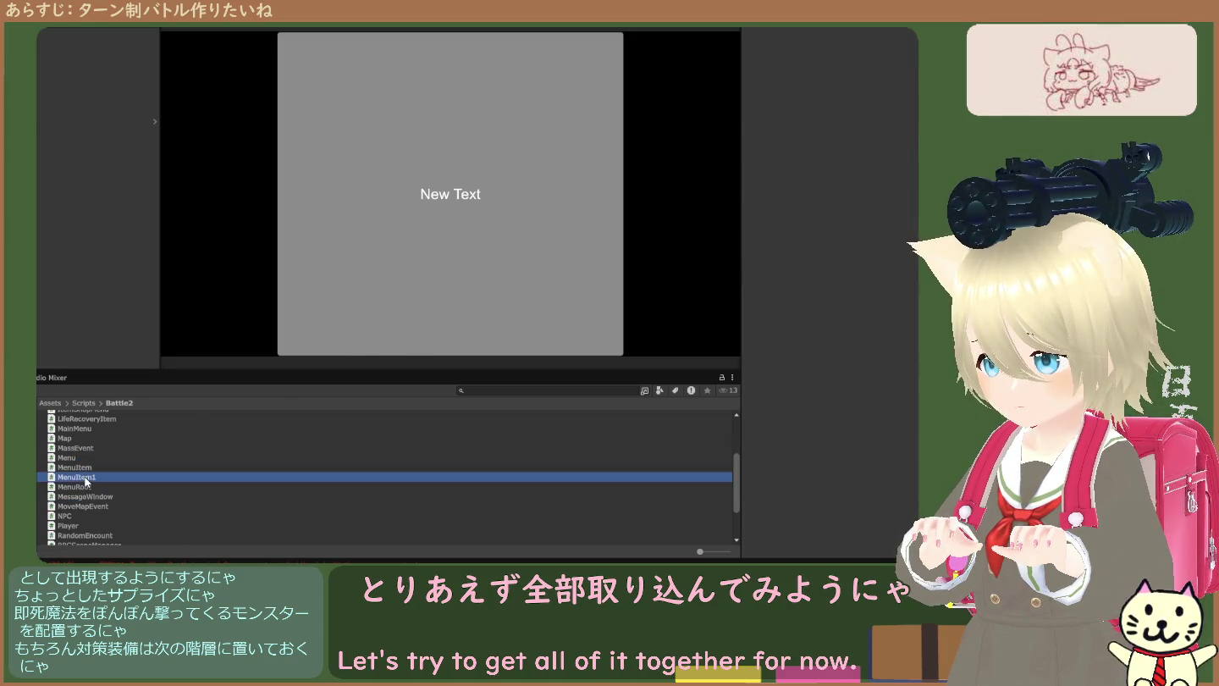
- Open Assets > Prefabs and inspect the broken Player prefab
{"action": "left_click", "coordinate": [86, 404]}
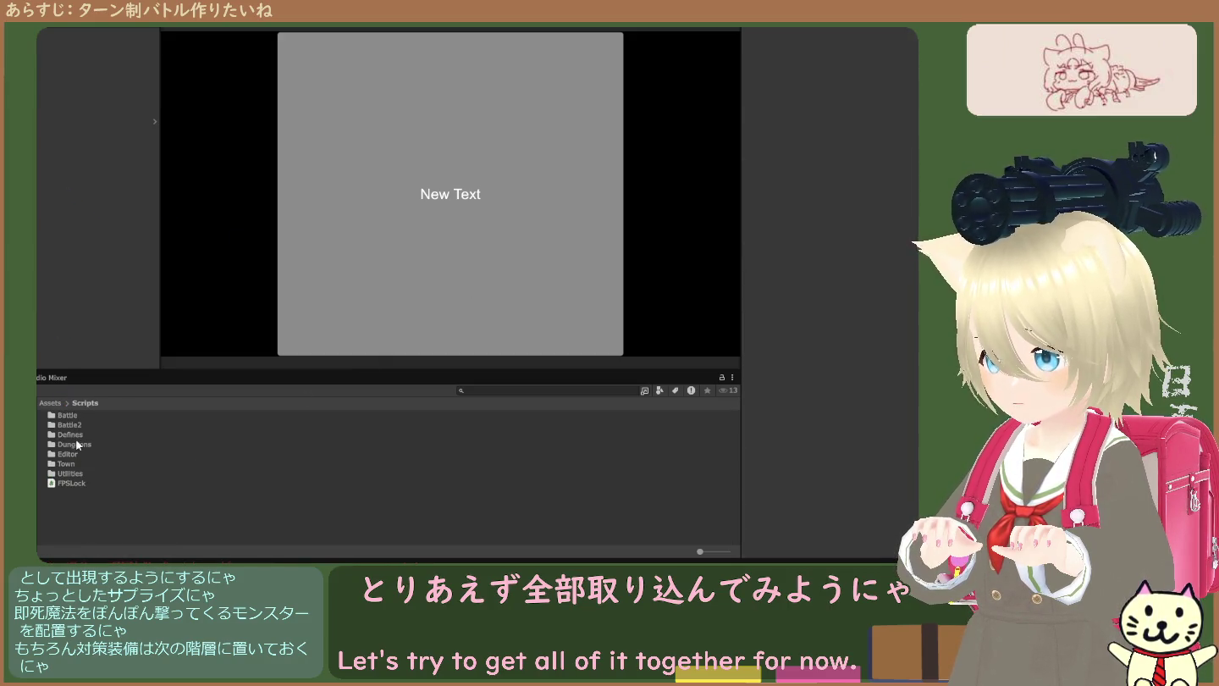
{"action": "left_click", "coordinate": [56, 403]}
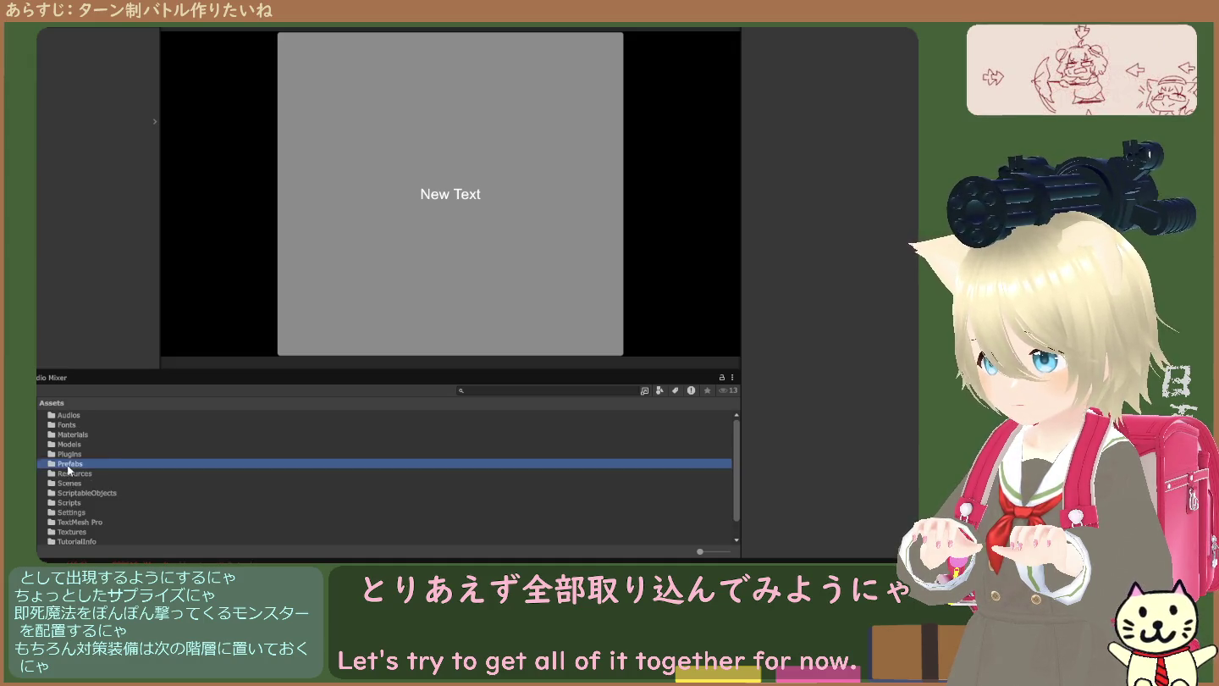
{"action": "double_click", "coordinate": [70, 464]}
{"action": "left_click", "coordinate": [65, 468]}
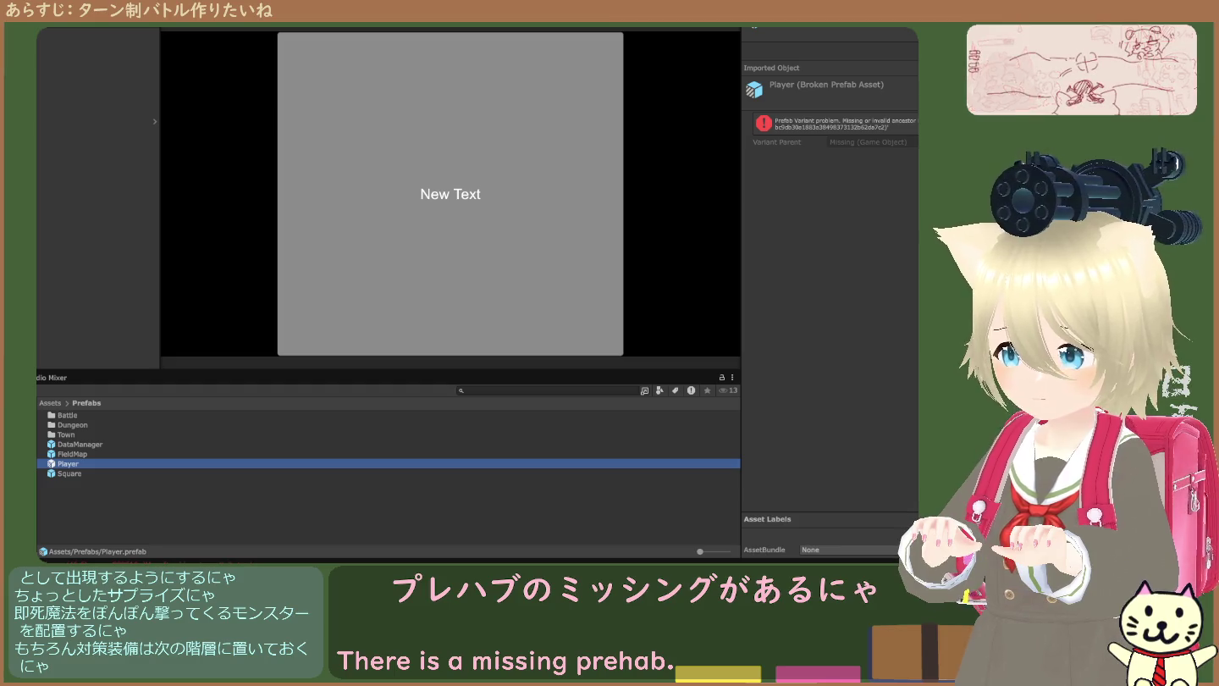
{"action": "left_click", "coordinate": [103, 472]}
{"action": "left_click", "coordinate": [103, 460]}
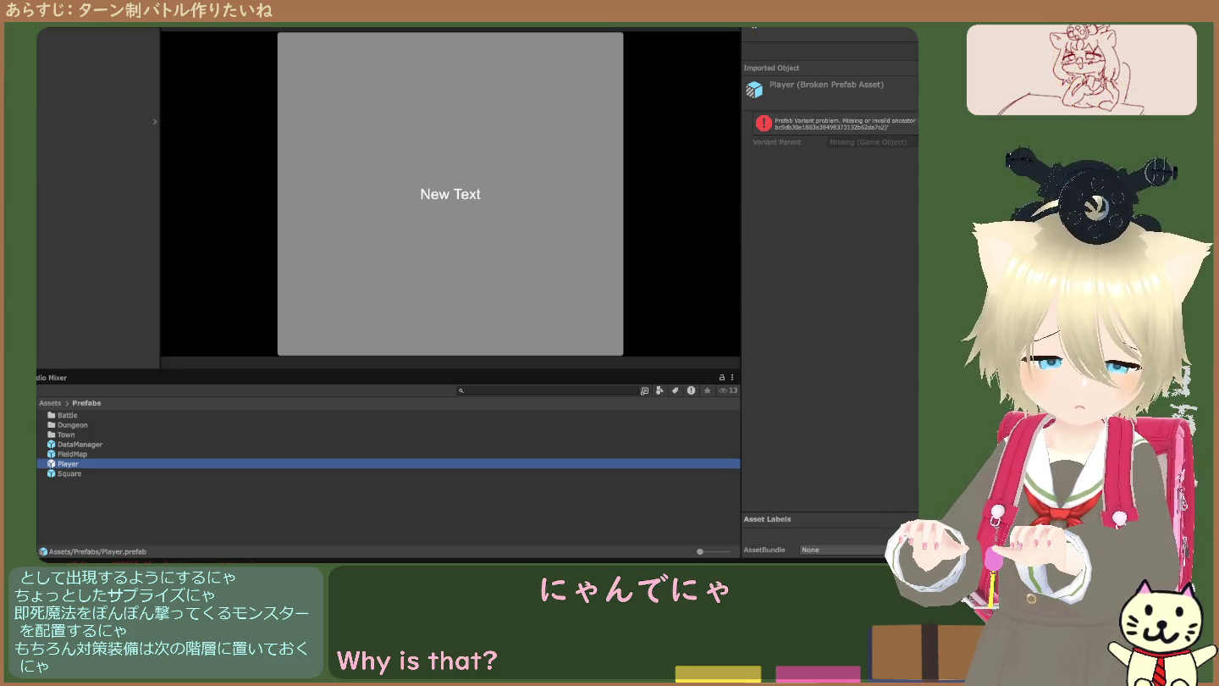
{"action": "left_click", "coordinate": [72, 472]}
{"action": "left_click", "coordinate": [72, 463]}
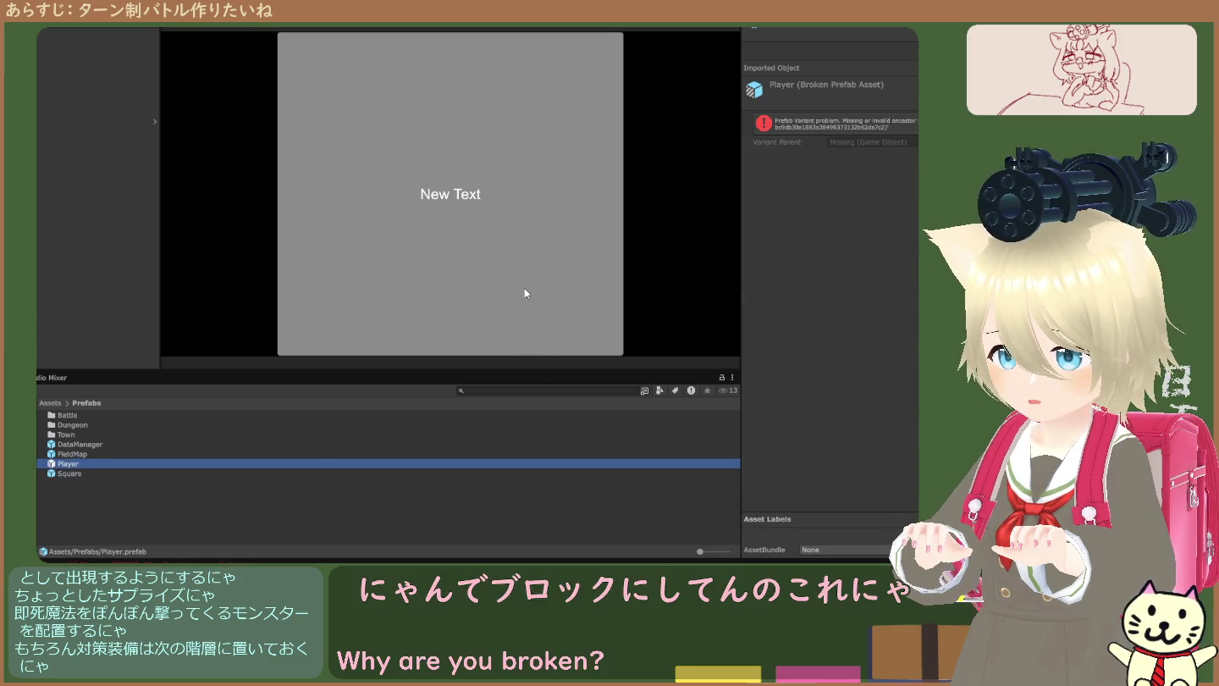
{"action": "key", "text": "Delete"}
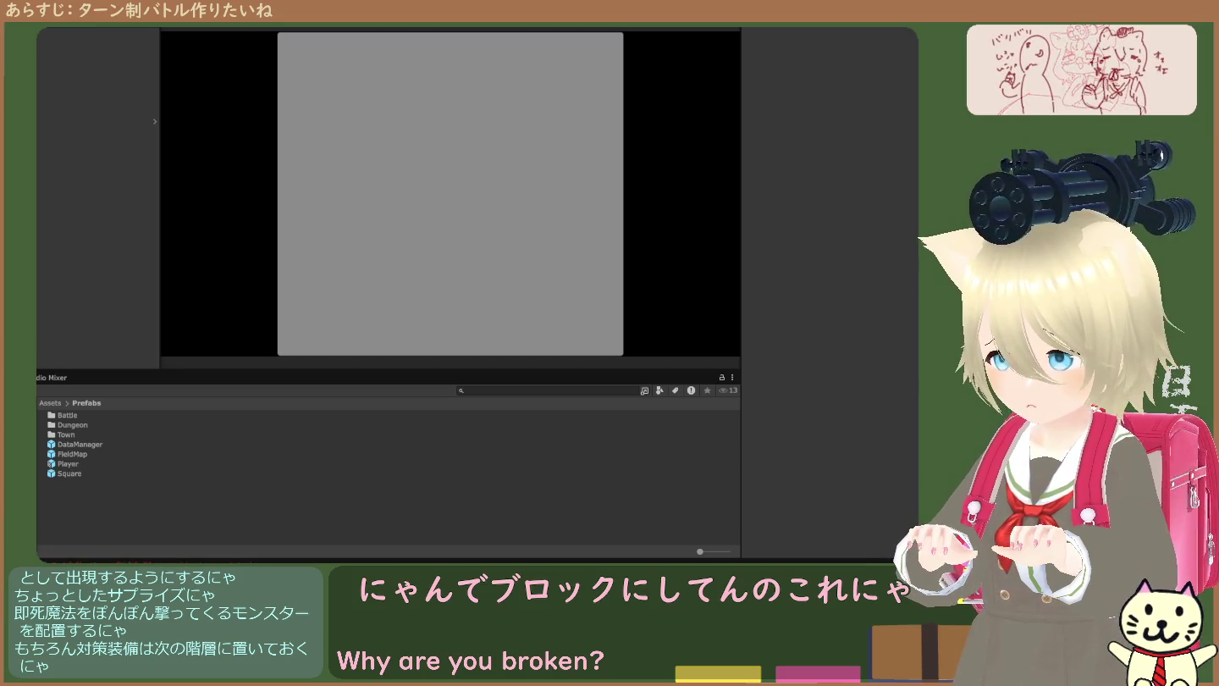
{"action": "left_click", "coordinate": [227, 471]}
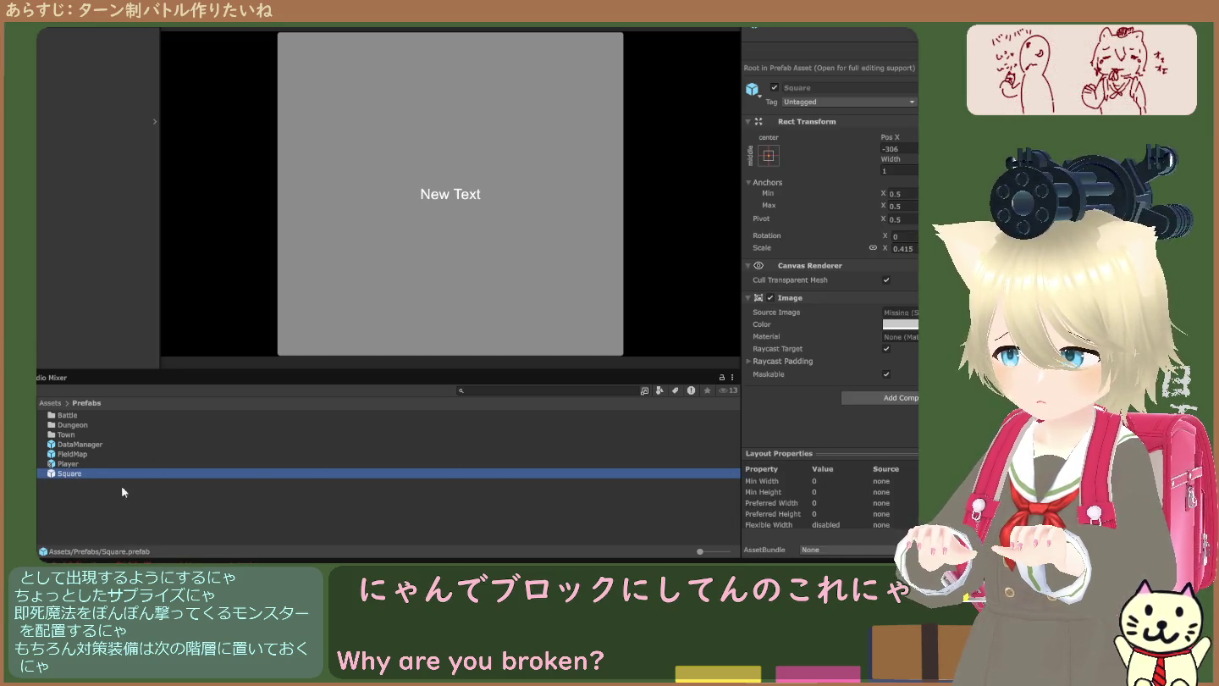
{"action": "left_click", "coordinate": [67, 464]}
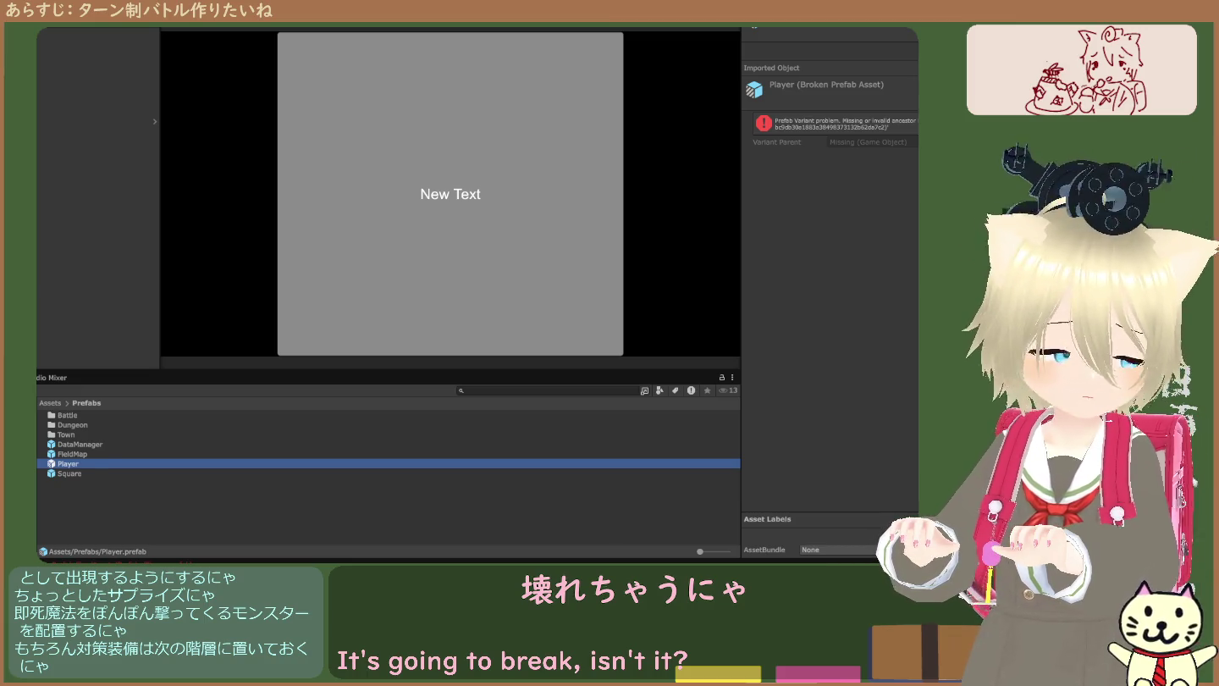
{"action": "left_click", "coordinate": [867, 221]}
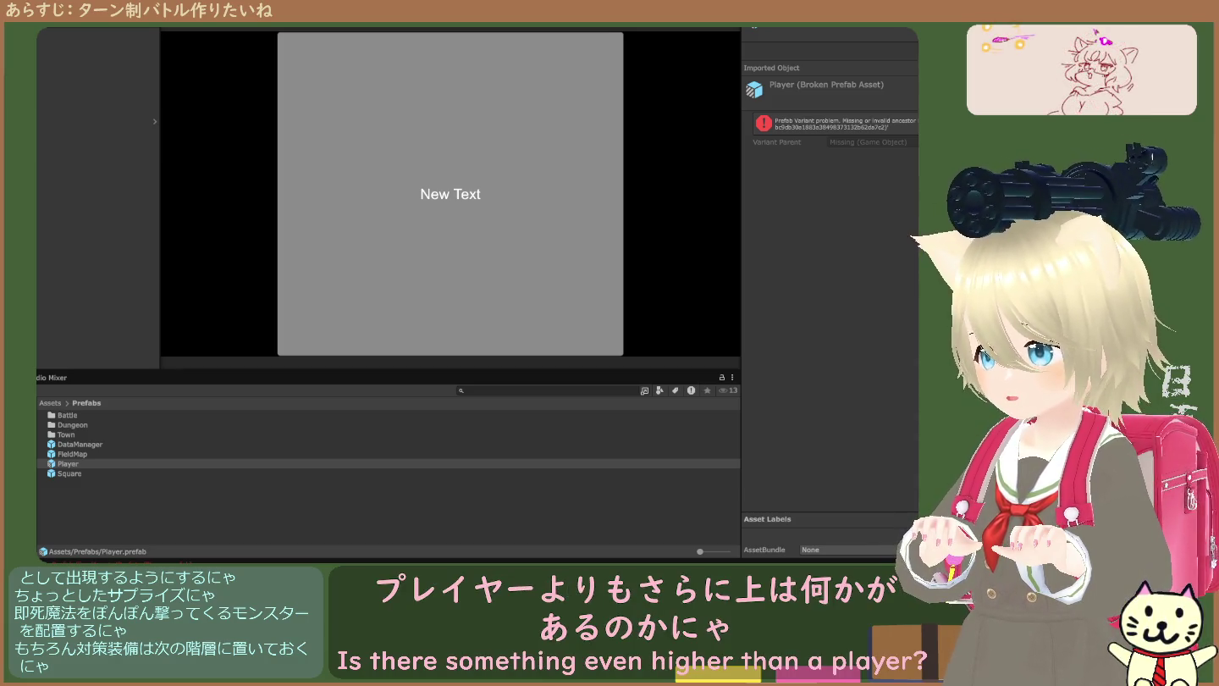
{"action": "left_click", "coordinate": [71, 270]}
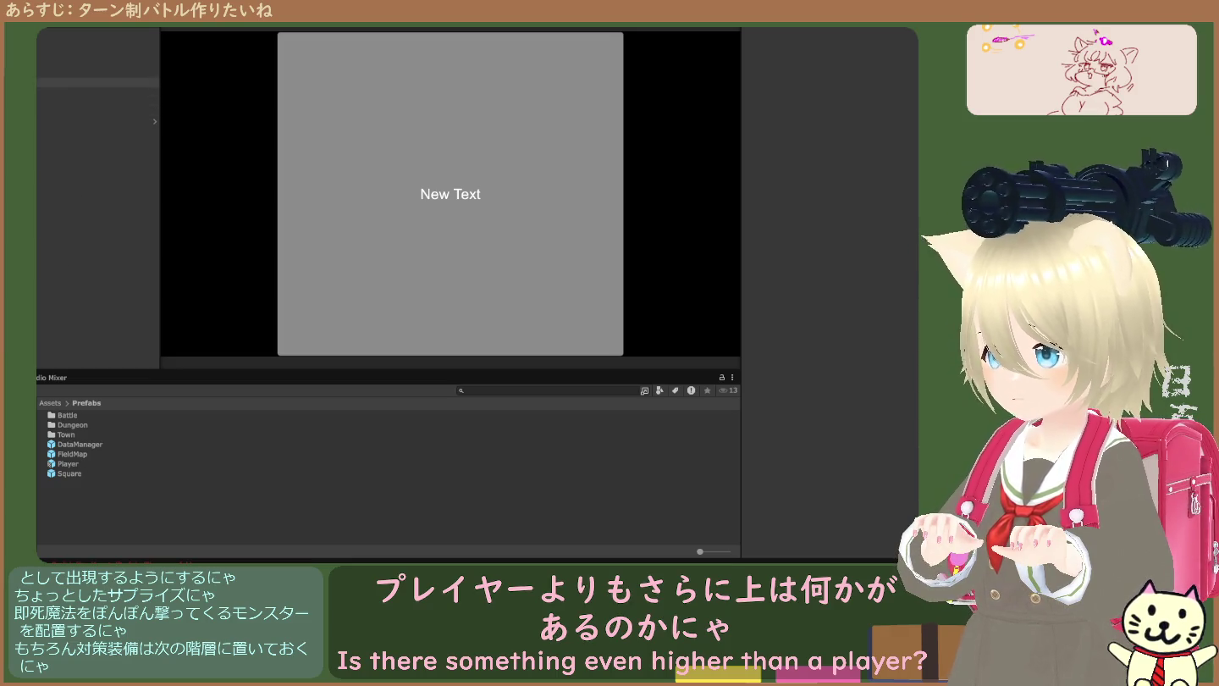
{"action": "left_click", "coordinate": [85, 93]}
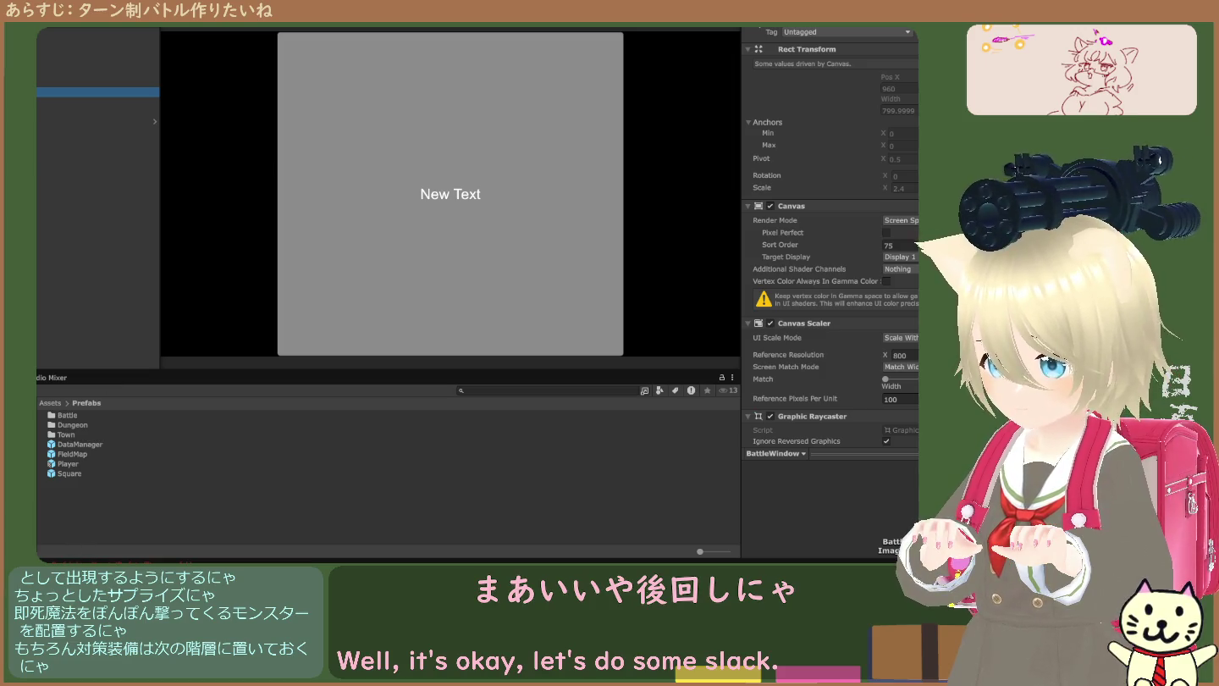
{"action": "key", "text": "ctrl+shift+c"}
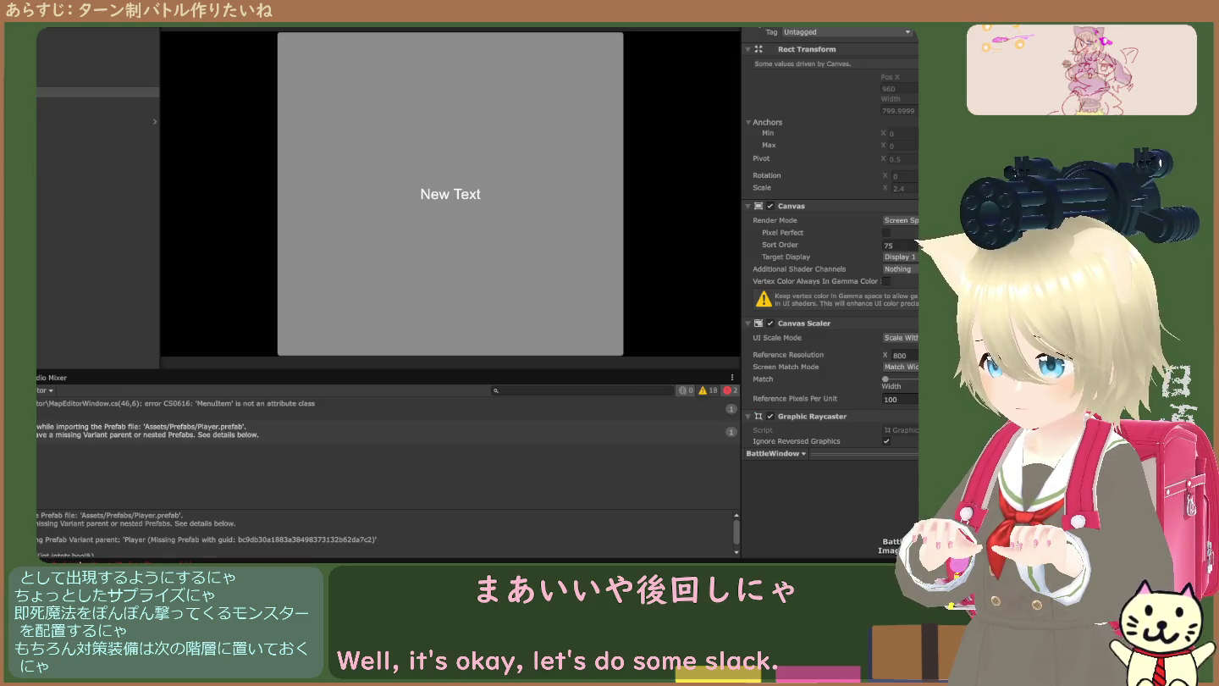
{"action": "left_click", "coordinate": [87, 400]}
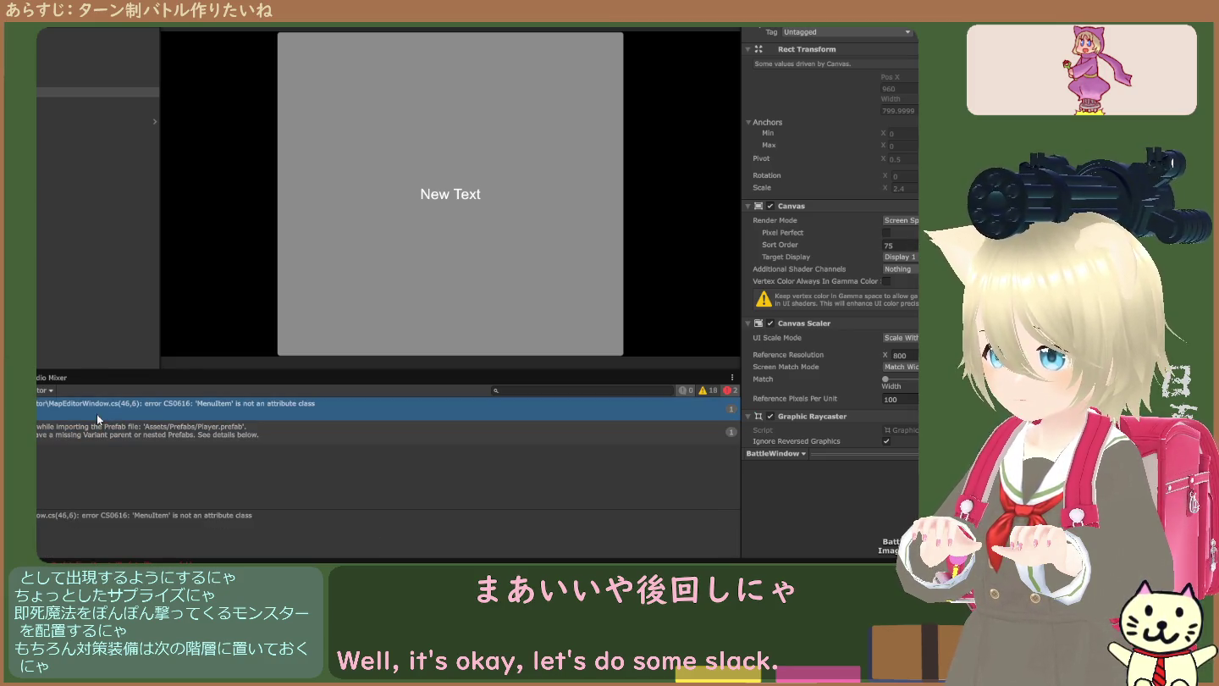
{"action": "left_click", "coordinate": [88, 406]}
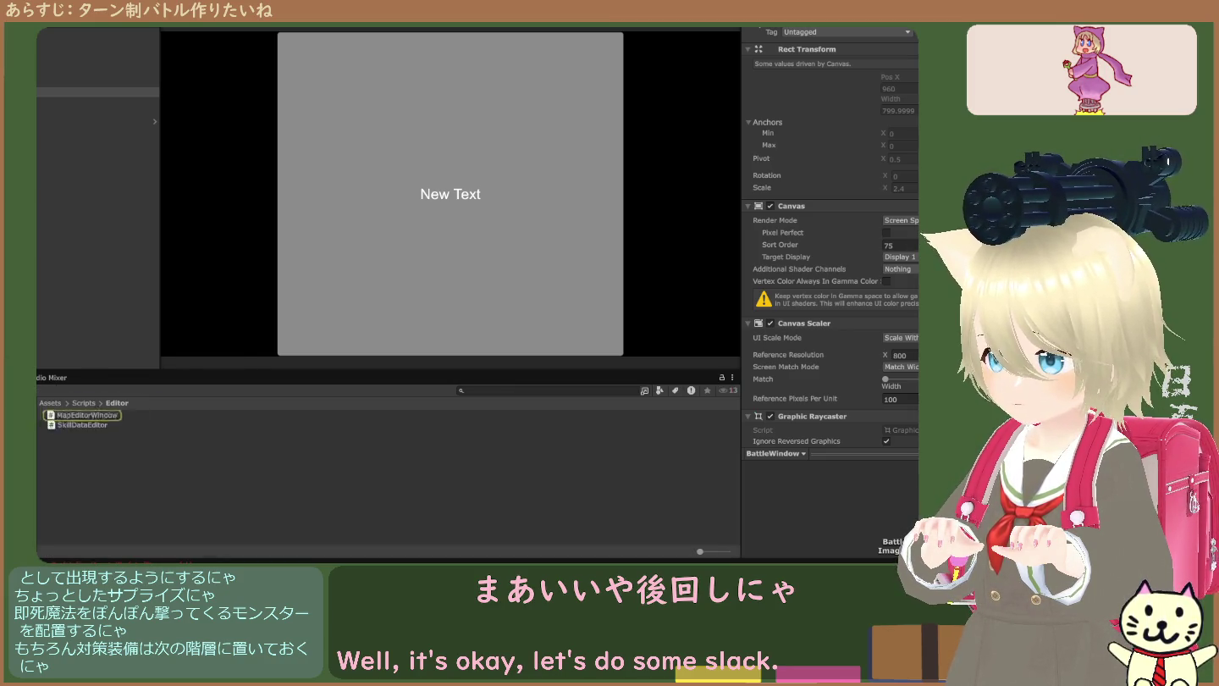
{"action": "left_click", "coordinate": [50, 404]}
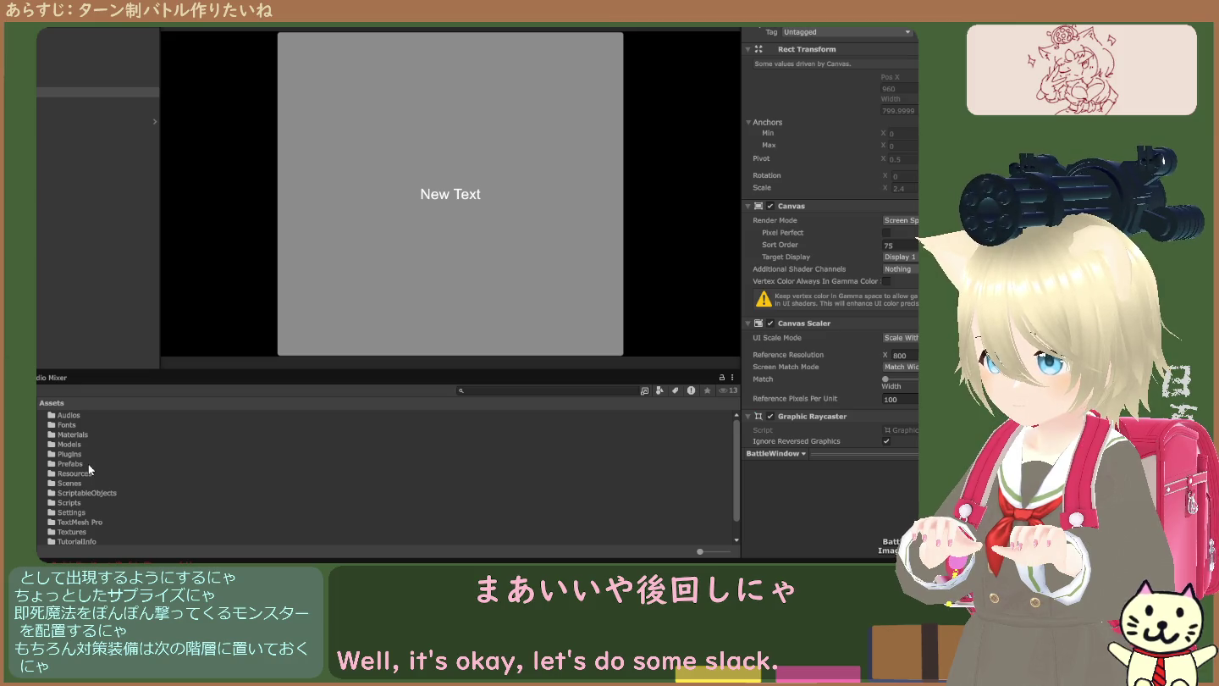
{"action": "left_click", "coordinate": [73, 464]}
{"action": "double_click", "coordinate": [72, 464]}
{"action": "left_click", "coordinate": [71, 463]}
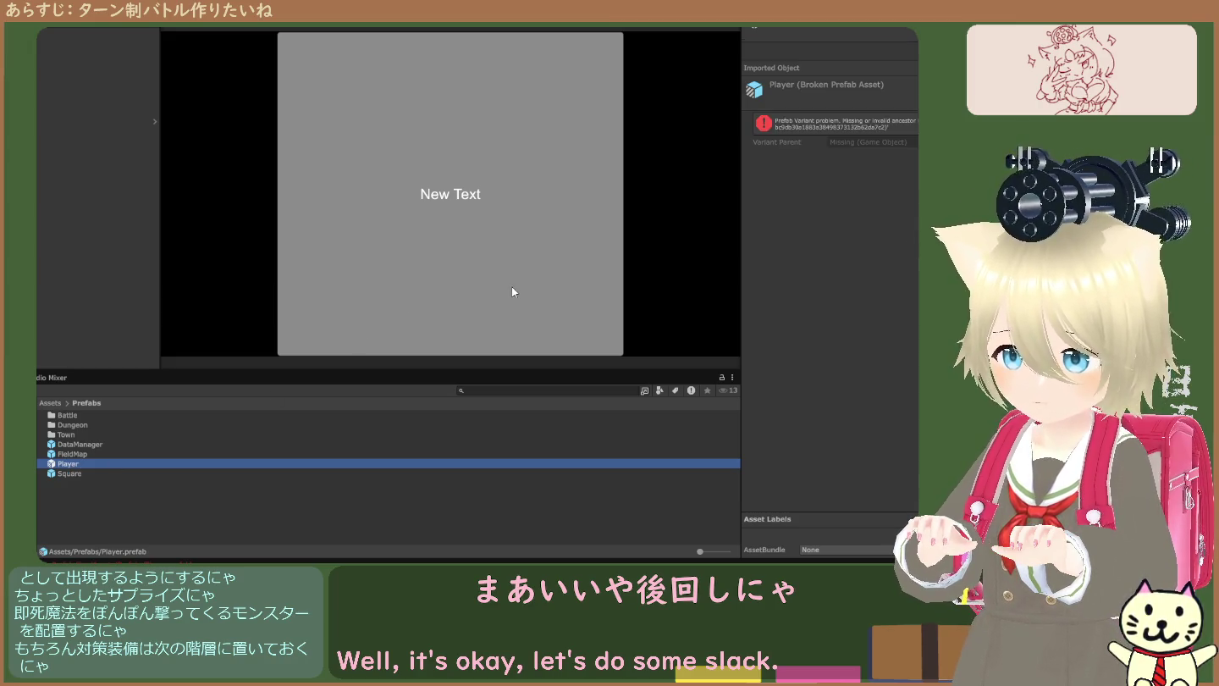
- Delete the Player prefab, leaving DataManager, FieldMap and Square in Prefabs
{"action": "key", "text": "Delete"}
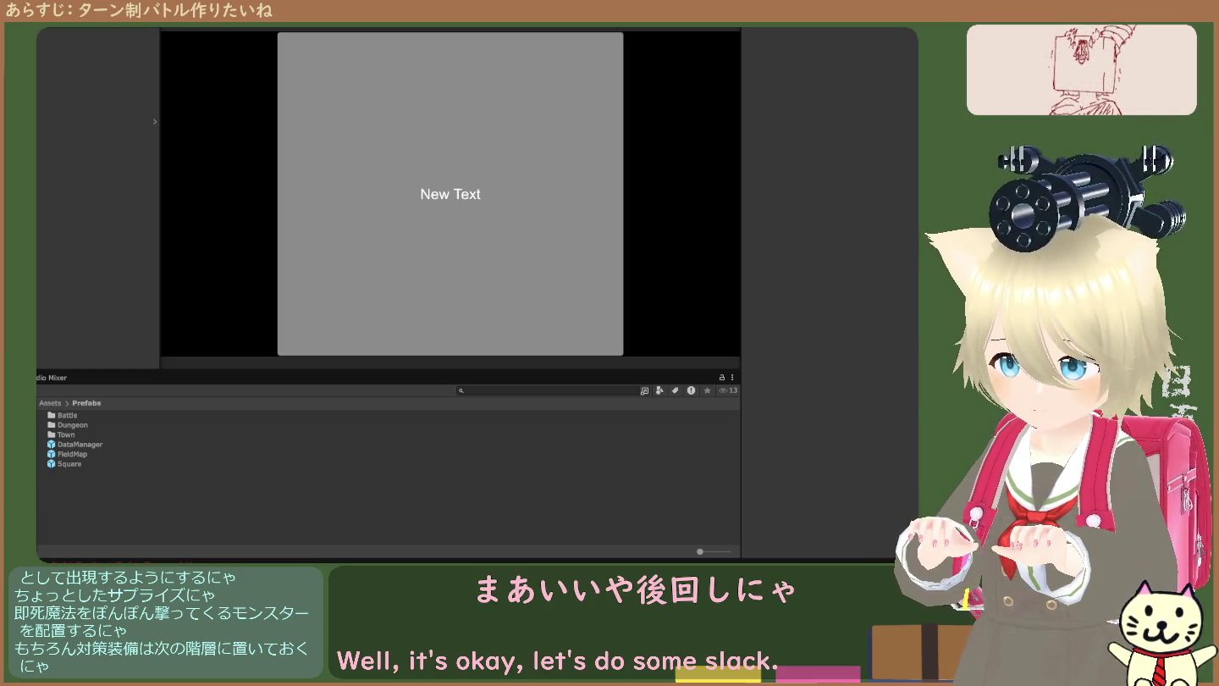
{"action": "left_click", "coordinate": [71, 465]}
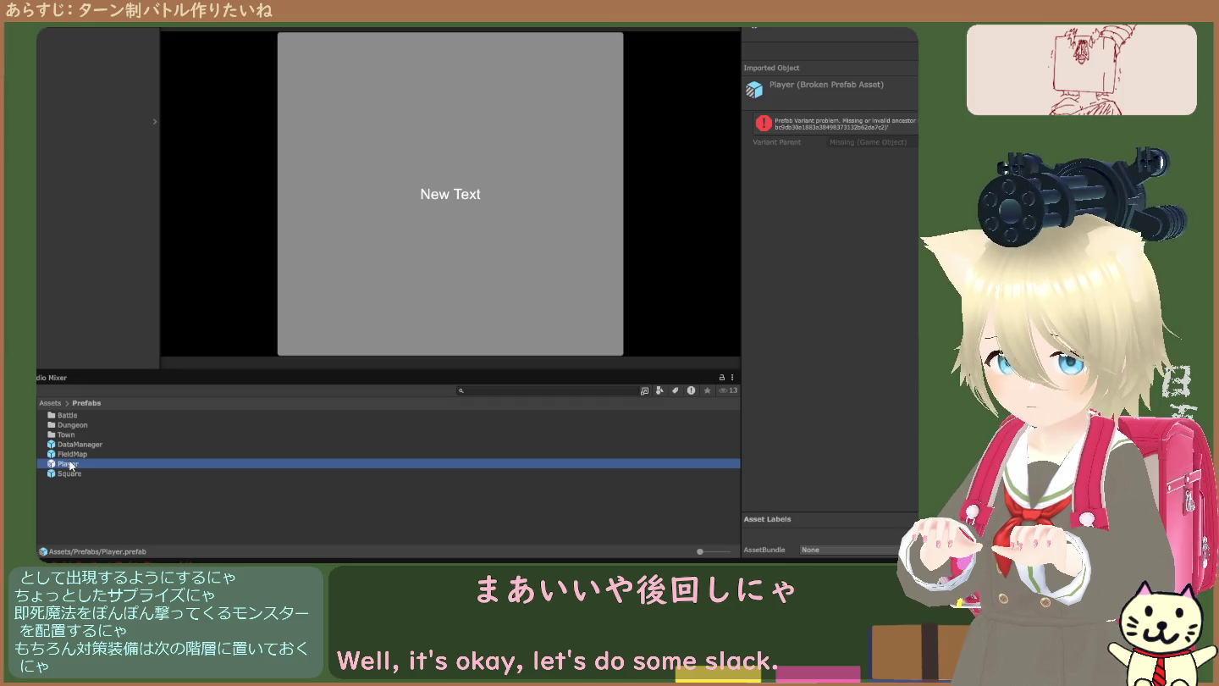
{"action": "left_click", "coordinate": [104, 473]}
{"action": "left_click", "coordinate": [97, 463]}
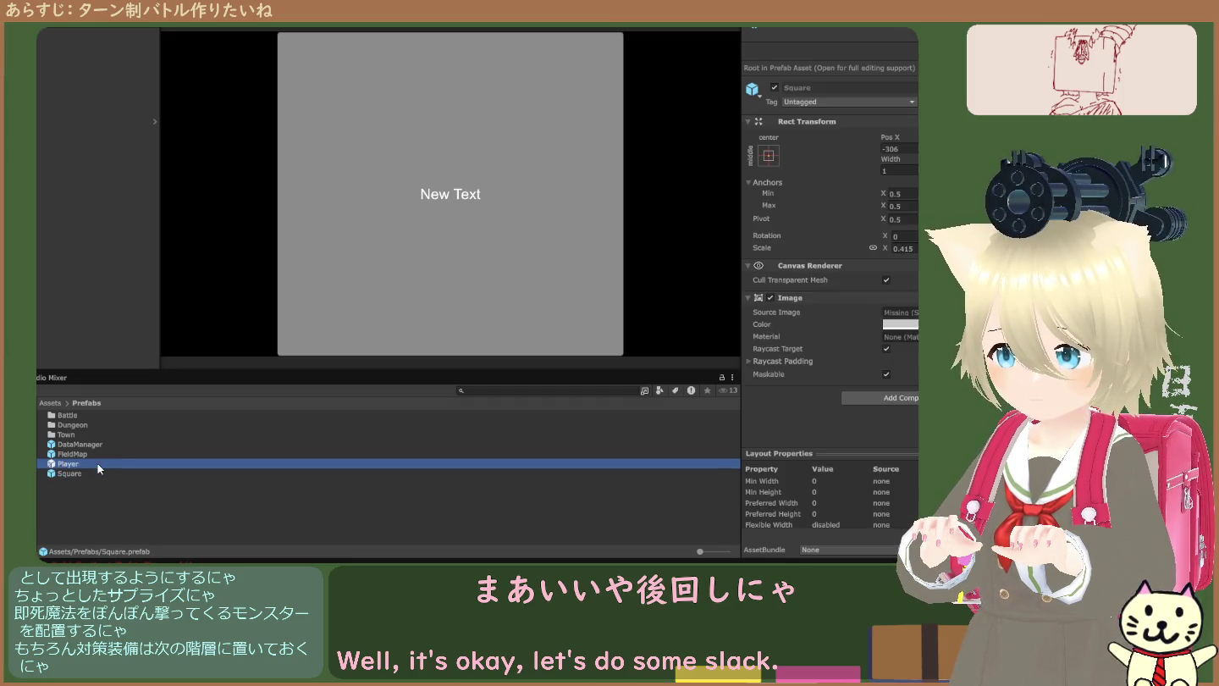
{"action": "key", "text": "Delete"}
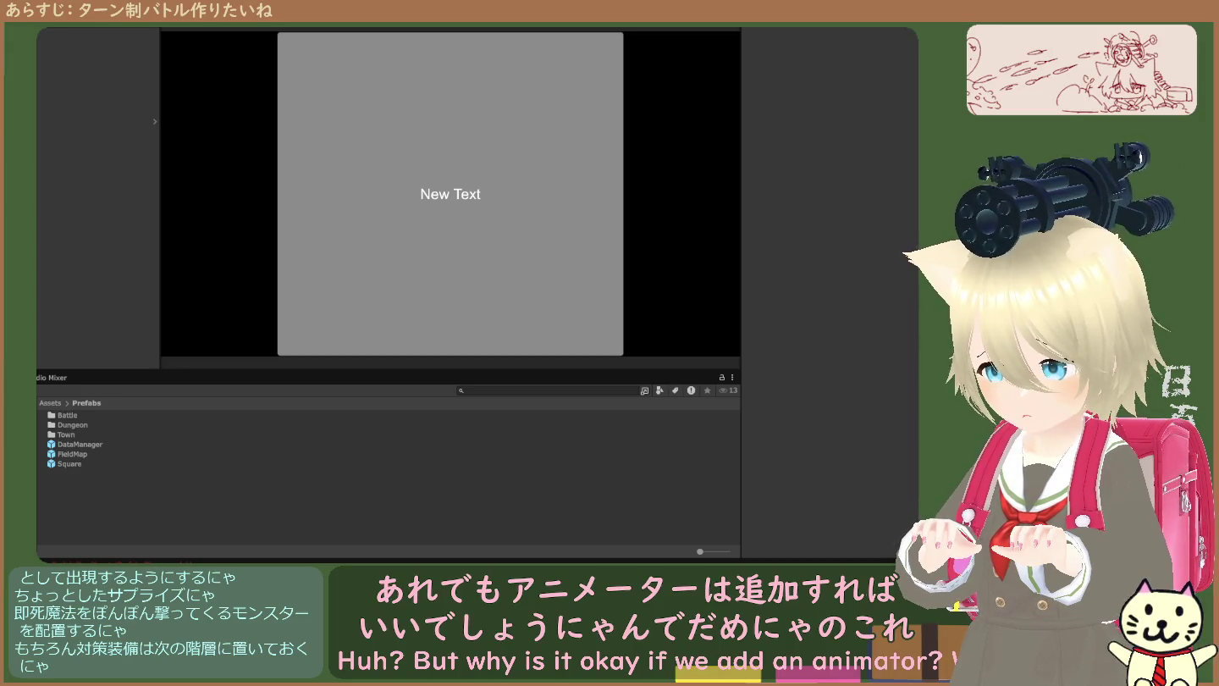
- In the Console, review the prefab and MenuItem errors and open the MapEditorWindow script
{"action": "key", "text": "ctrl+shift+c"}
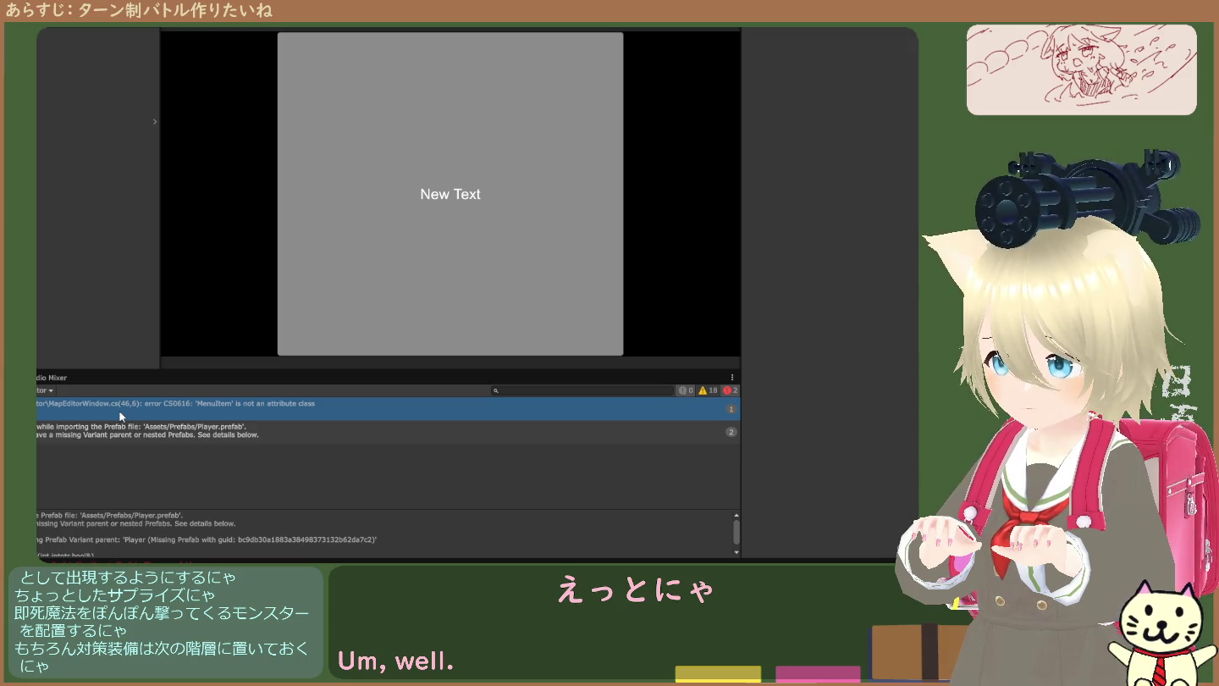
{"action": "left_click", "coordinate": [127, 438]}
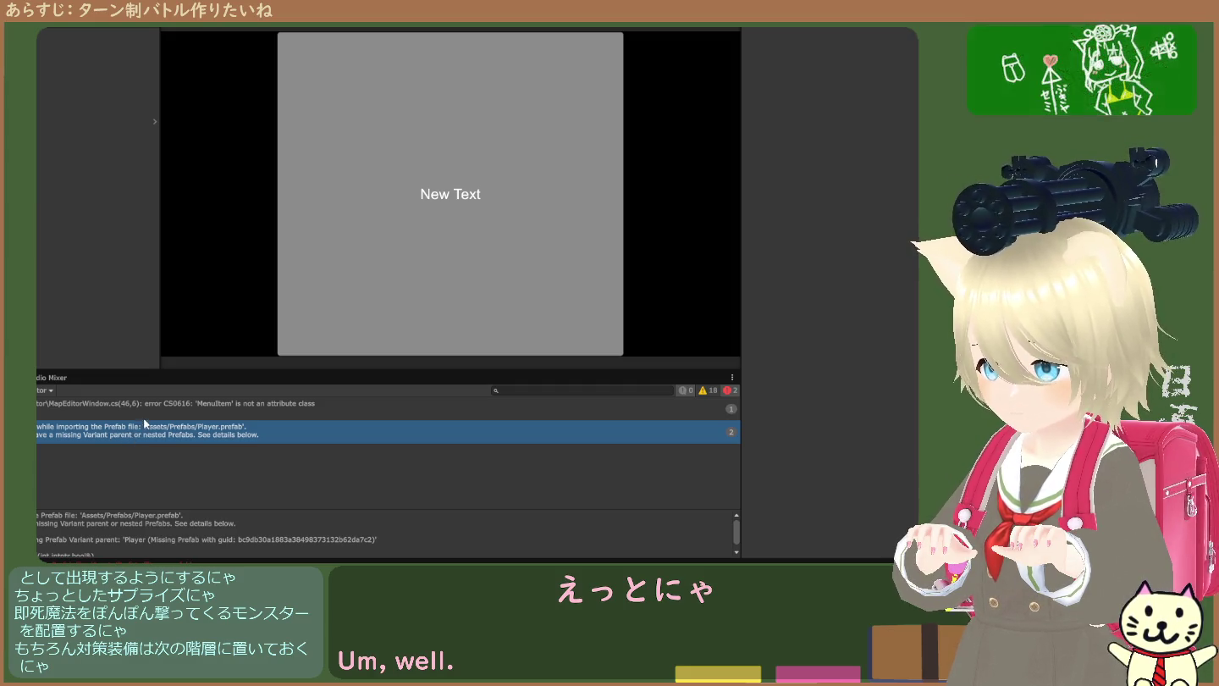
{"action": "left_click", "coordinate": [151, 412]}
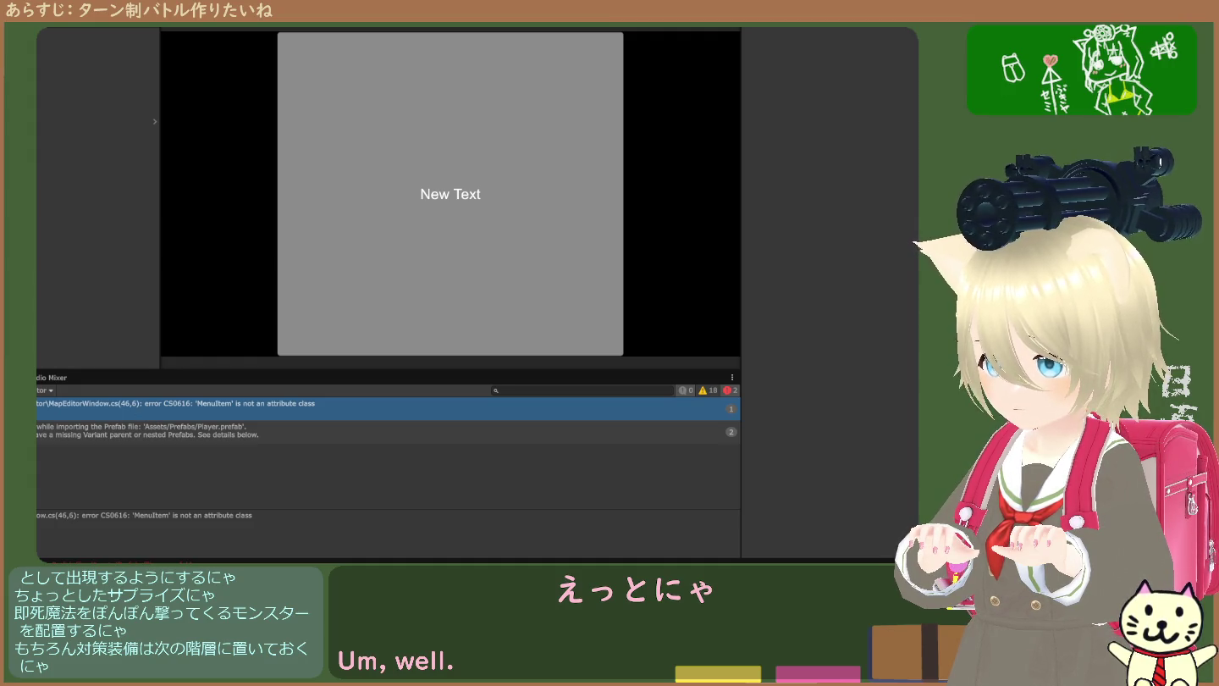
{"action": "left_click", "coordinate": [85, 409]}
{"action": "double_click", "coordinate": [85, 416]}
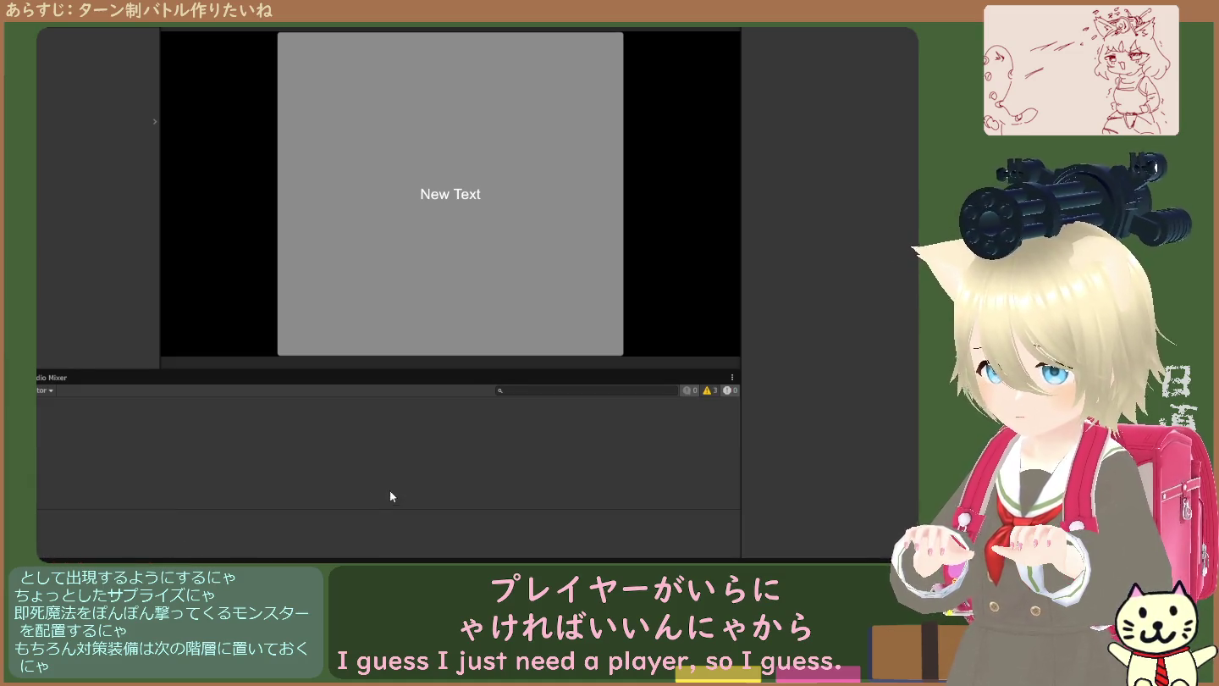
- Enter Play mode and read the scene-opening, ATK and Defense missing-prefab errors
{"action": "key", "text": "ctrl+p"}
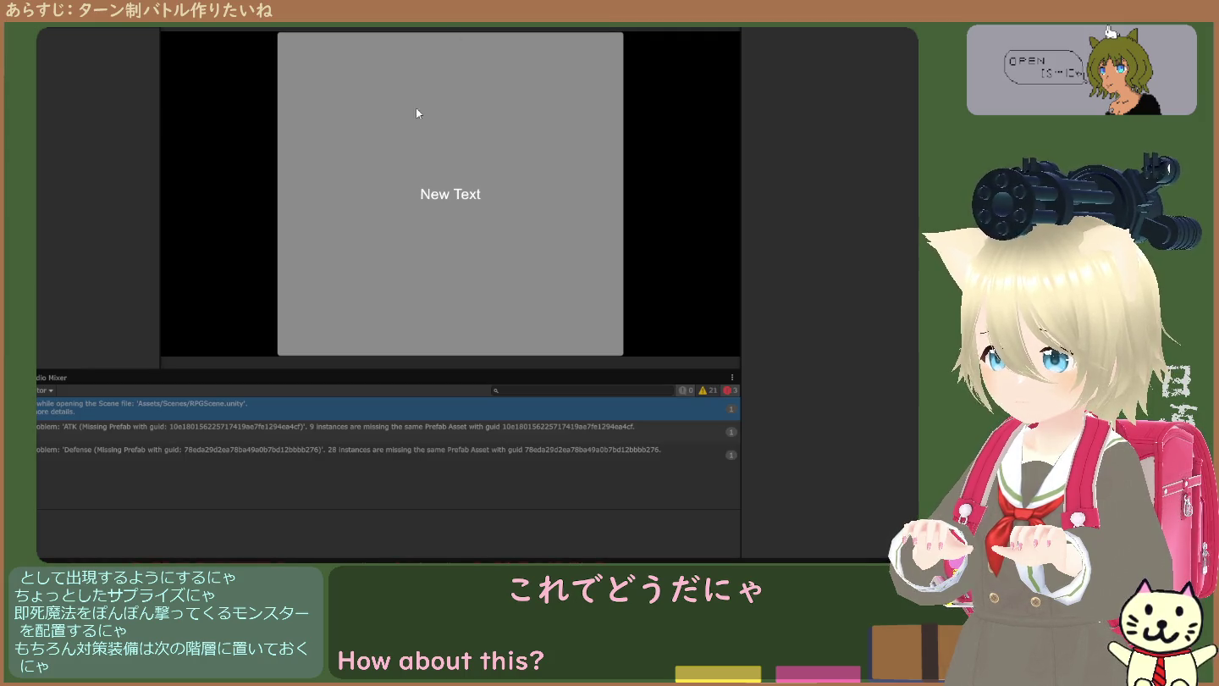
{"action": "left_click", "coordinate": [272, 412]}
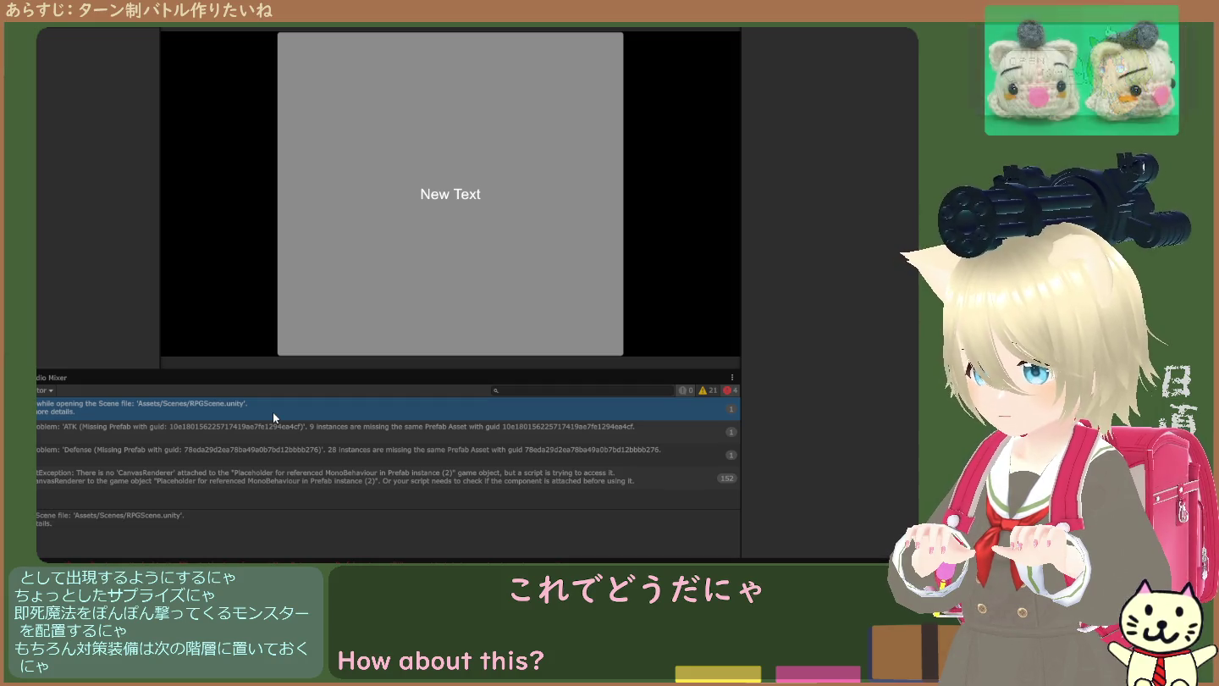
{"action": "left_click", "coordinate": [214, 424]}
{"action": "left_click", "coordinate": [224, 413]}
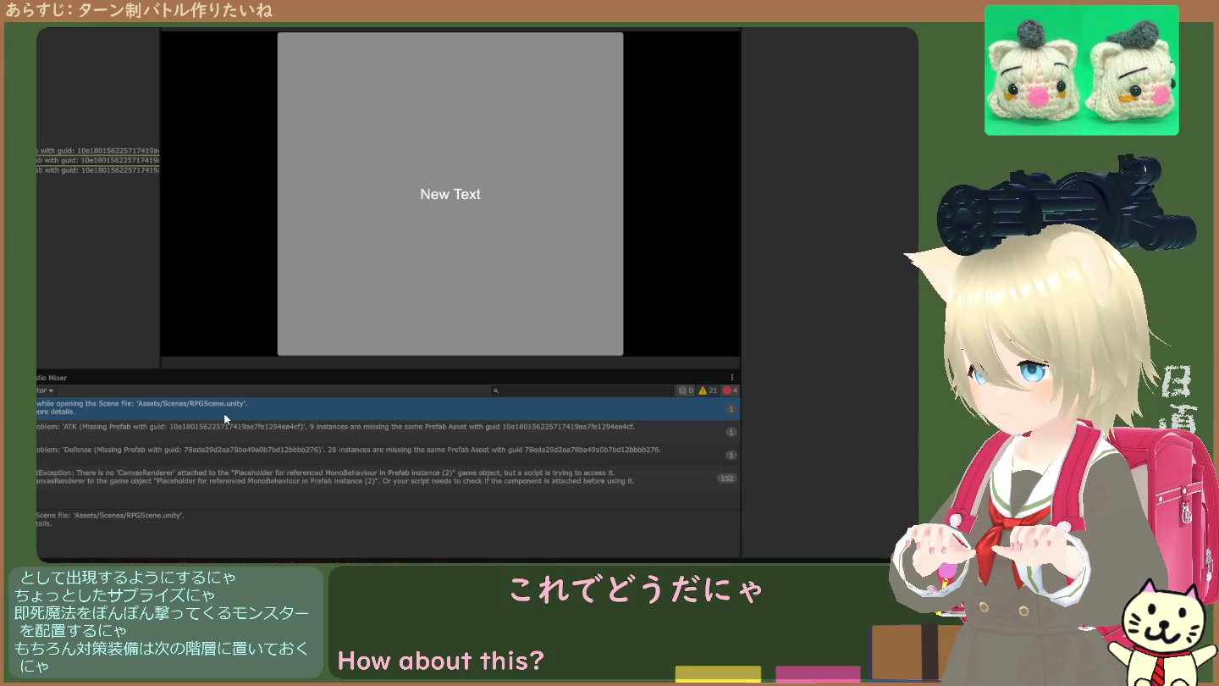
{"action": "left_click", "coordinate": [223, 433]}
{"action": "left_click", "coordinate": [236, 414]}
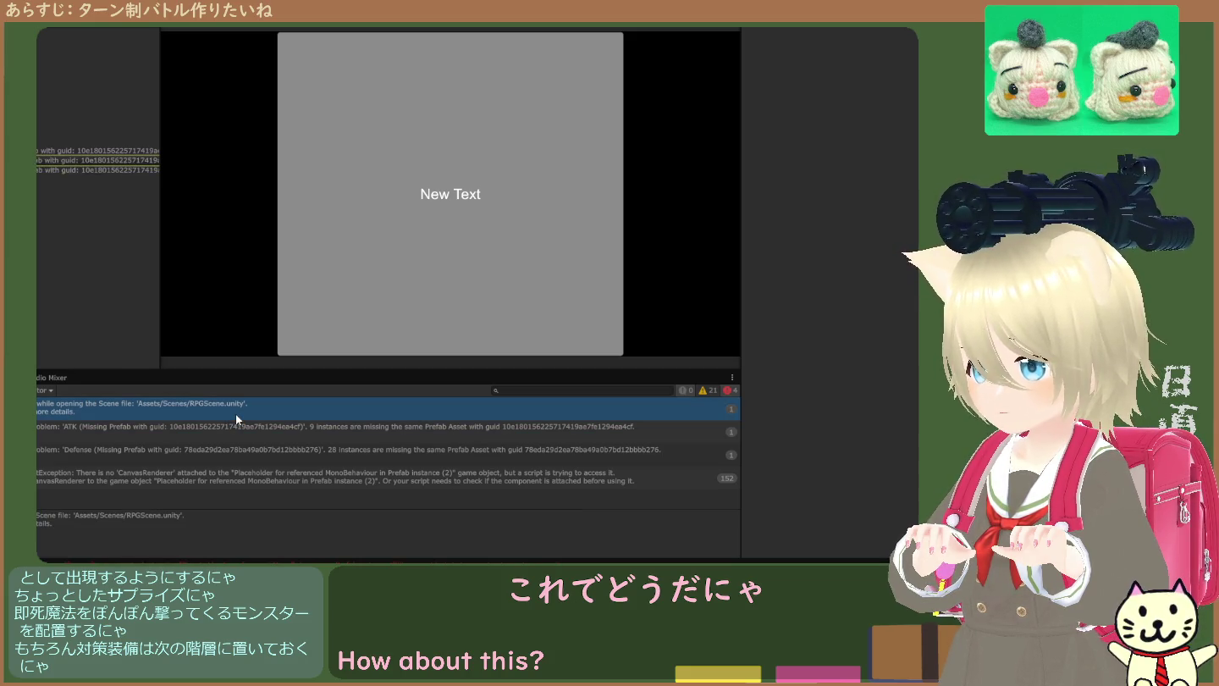
{"action": "left_click", "coordinate": [230, 426]}
{"action": "left_click", "coordinate": [243, 412]}
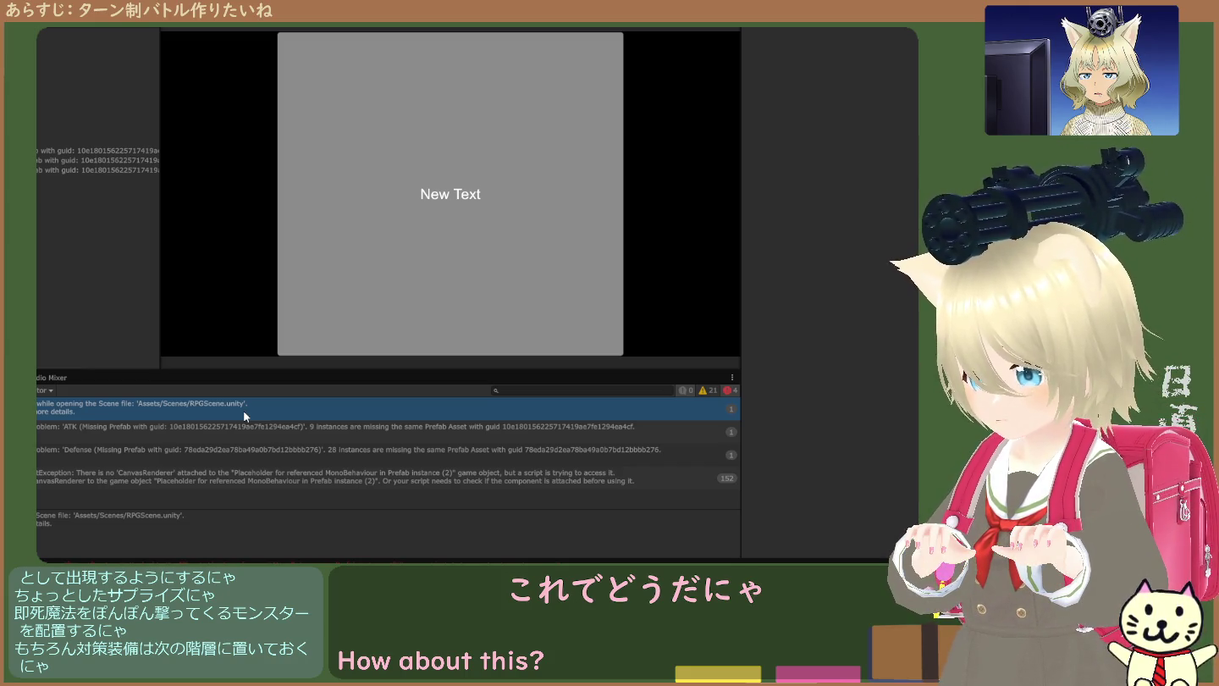
{"action": "left_click", "coordinate": [240, 429]}
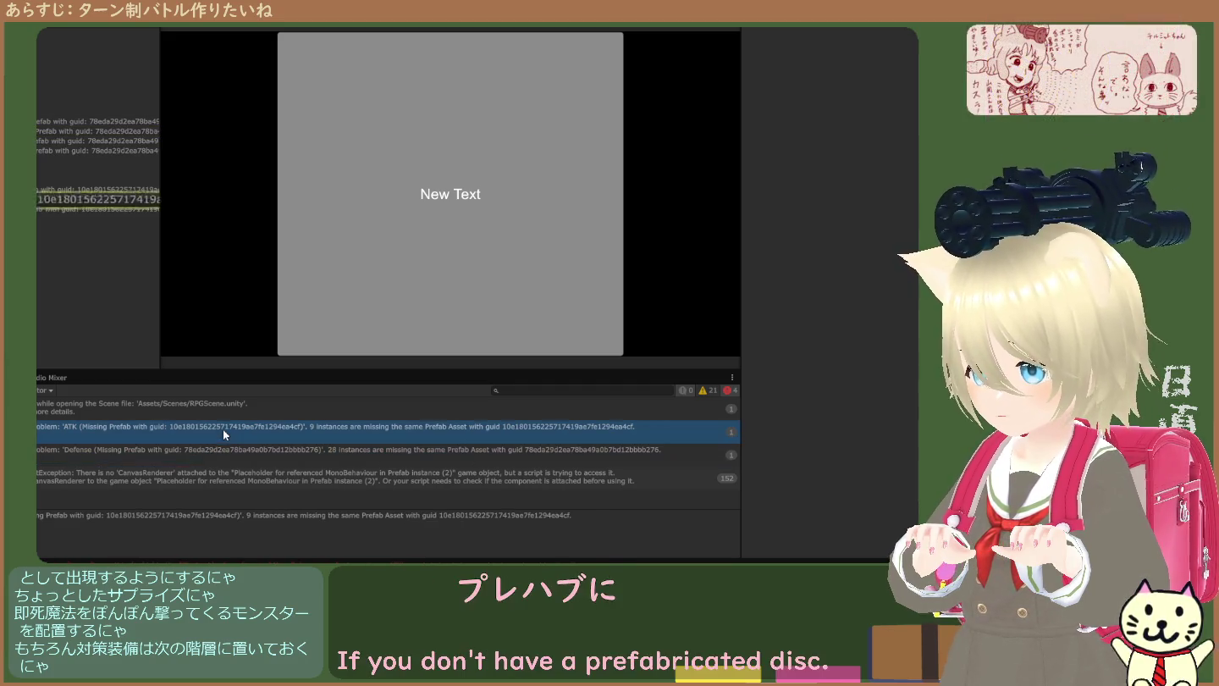
{"action": "left_click", "coordinate": [224, 454]}
{"action": "left_click", "coordinate": [218, 473]}
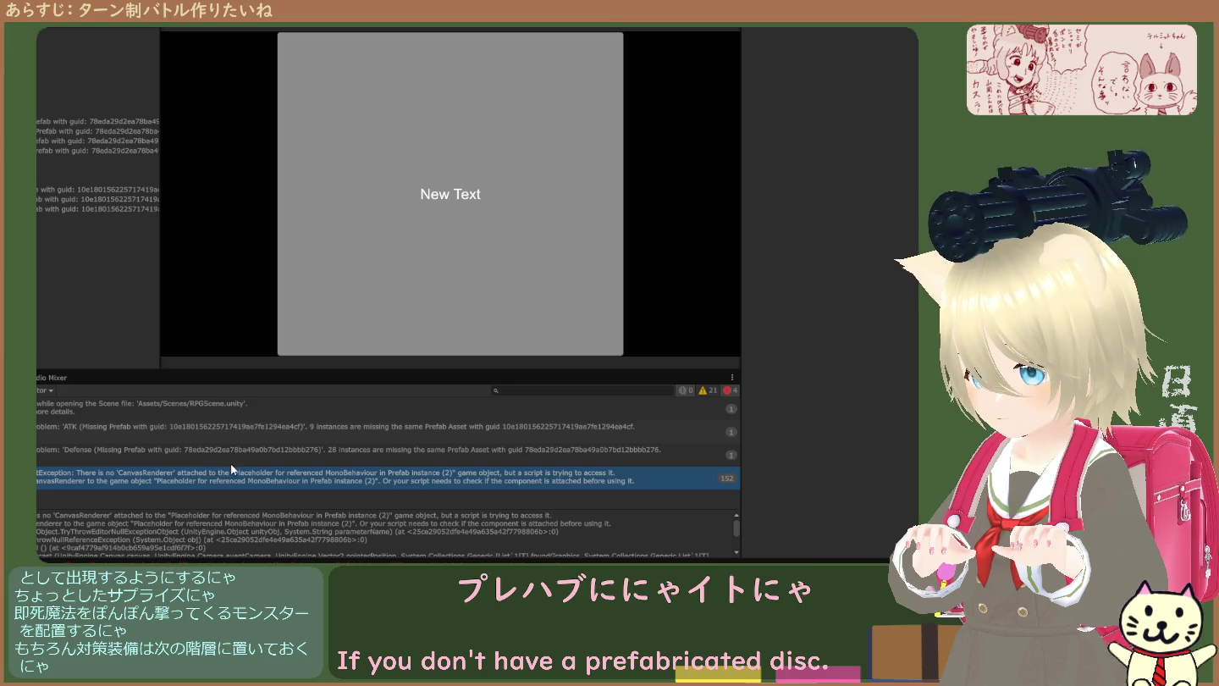
{"action": "left_click", "coordinate": [241, 432]}
- Recheck the ATK error, select a missing-prefab object, and show Assets/Scripts
{"action": "left_click", "coordinate": [249, 407]}
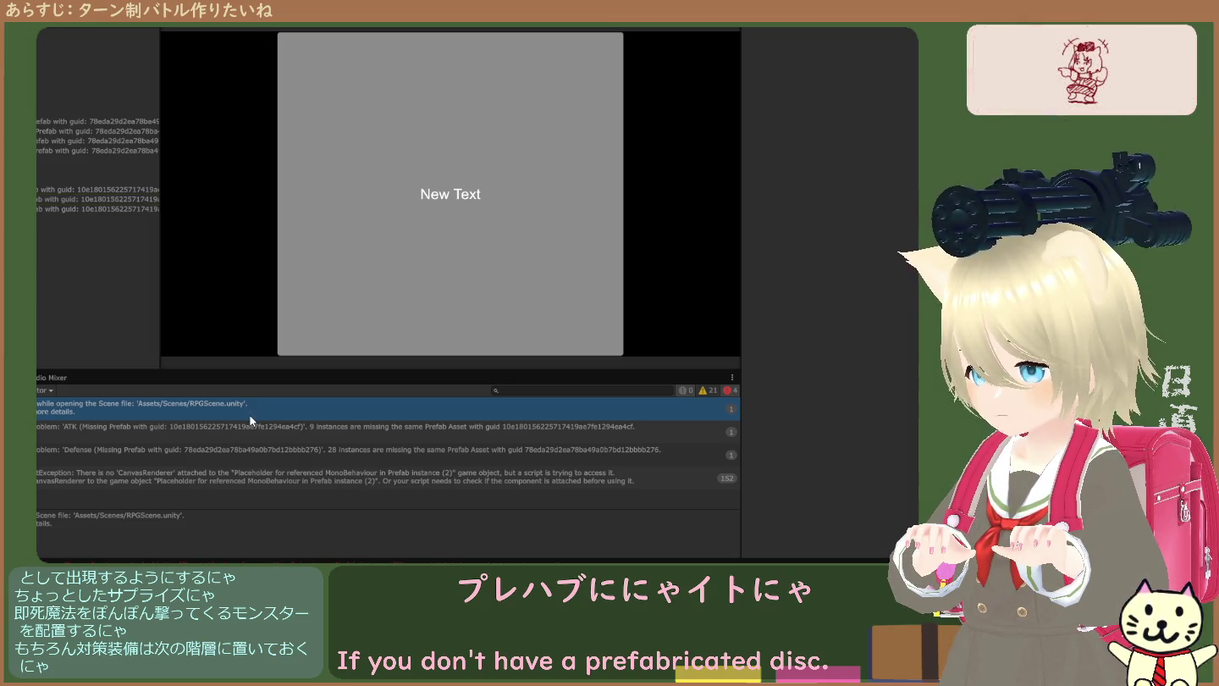
{"action": "left_click", "coordinate": [243, 438]}
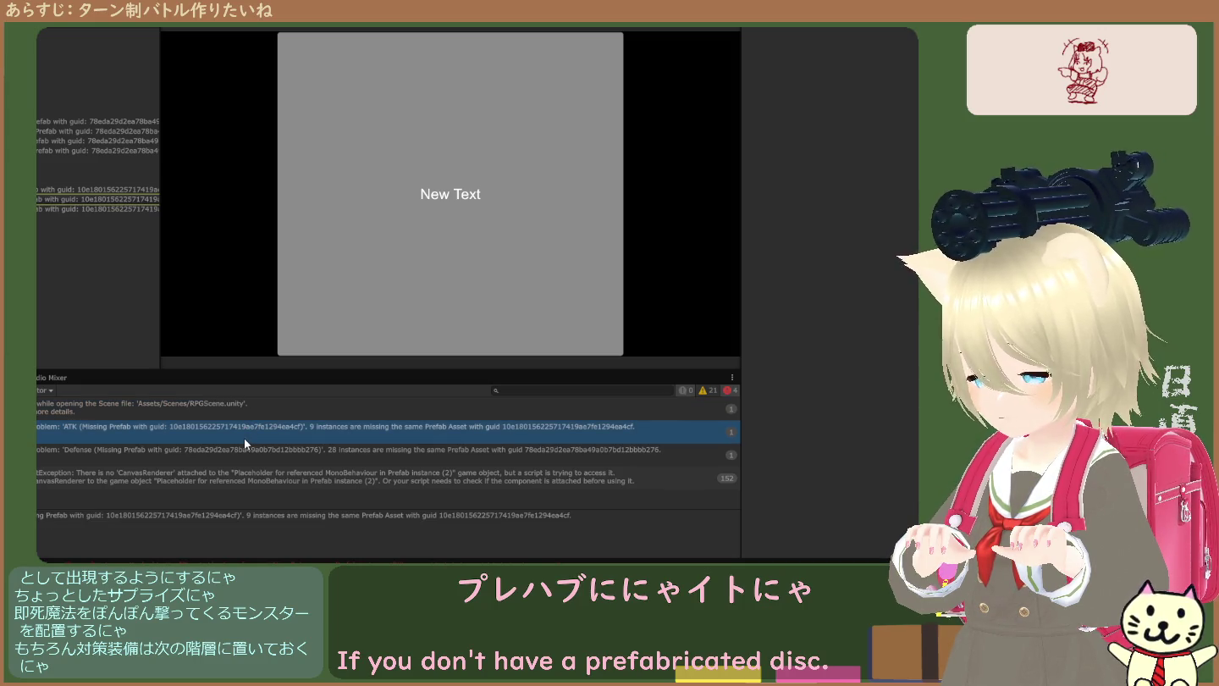
{"action": "left_click", "coordinate": [250, 408]}
{"action": "left_click", "coordinate": [250, 425]}
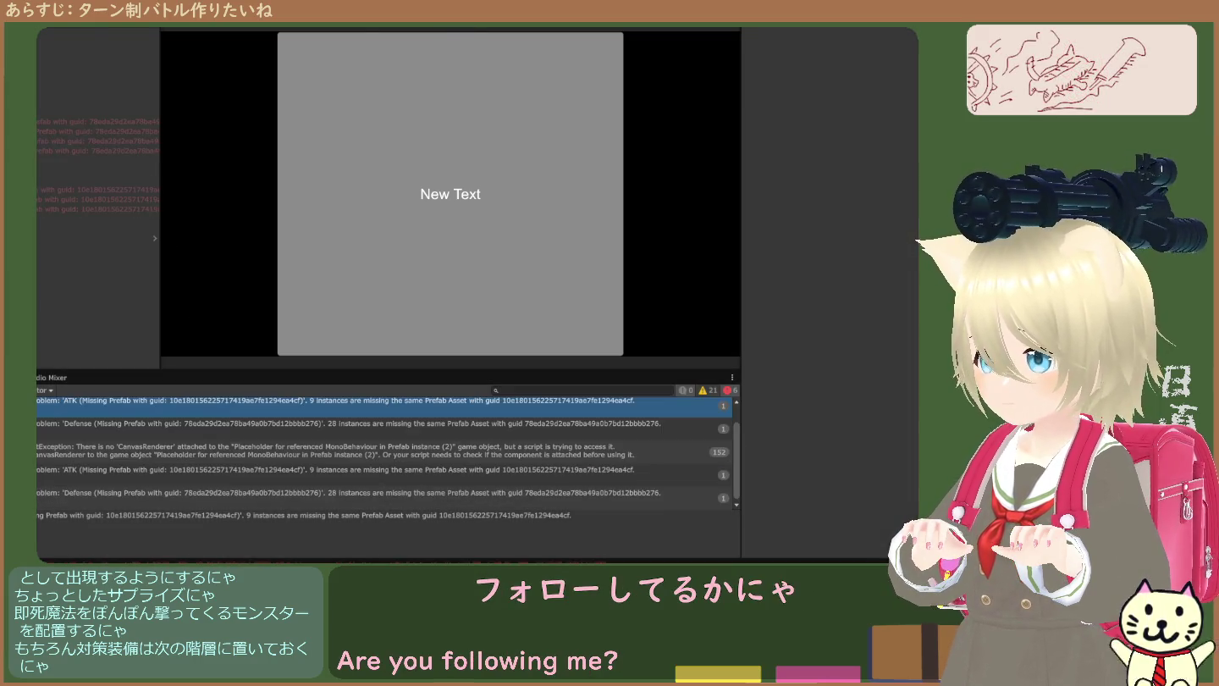
{"action": "left_click", "coordinate": [72, 191]}
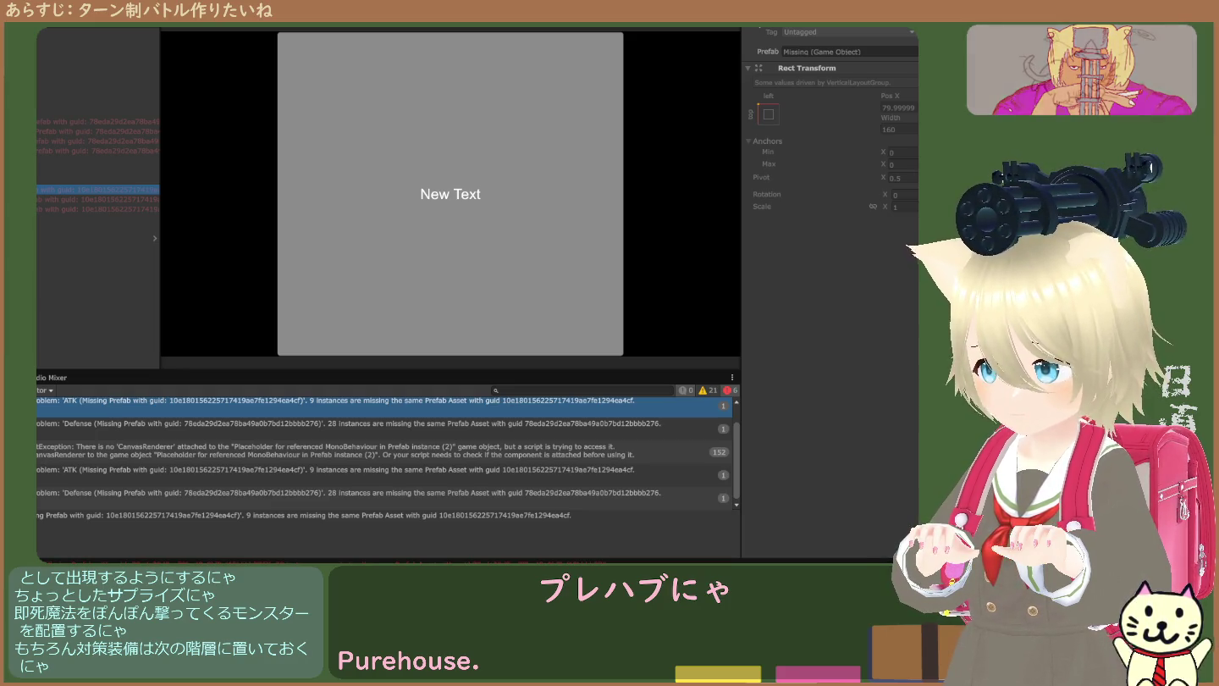
{"action": "key", "text": "ctrl+5"}
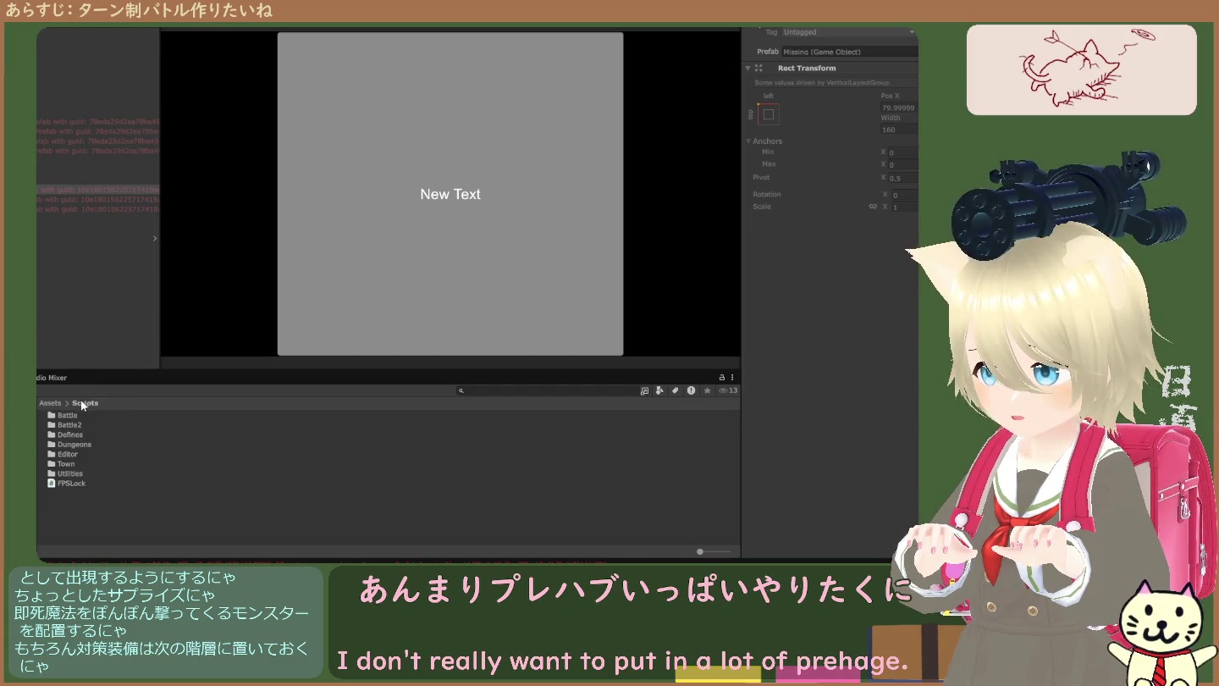
- Open the Battle2 scripts folder and compare its contents with the Console errors
{"action": "double_click", "coordinate": [67, 424]}
{"action": "scroll", "coordinate": [245, 490], "scroll_direction": "down", "scroll_amount": 5}
{"action": "scroll", "coordinate": [246, 489], "scroll_direction": "up", "scroll_amount": 3}
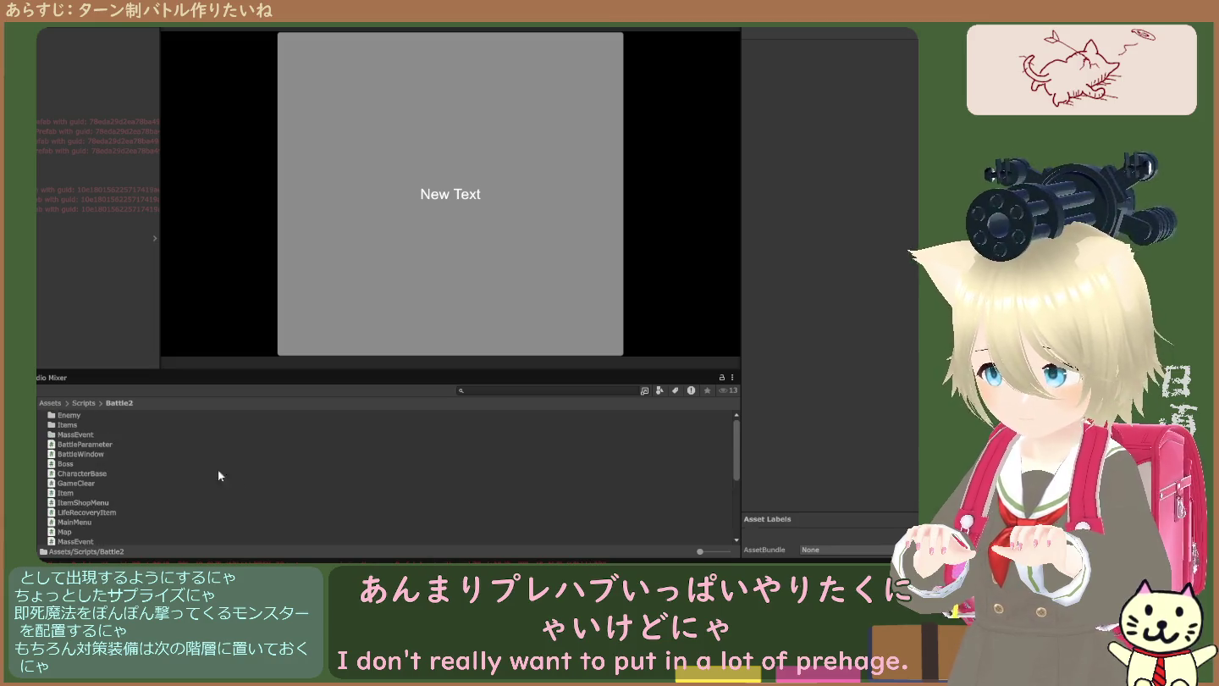
{"action": "key", "text": "ctrl+shift+c"}
{"action": "scroll", "coordinate": [110, 464], "scroll_direction": "up", "scroll_amount": 1}
{"action": "scroll", "coordinate": [114, 466], "scroll_direction": "down", "scroll_amount": 1}
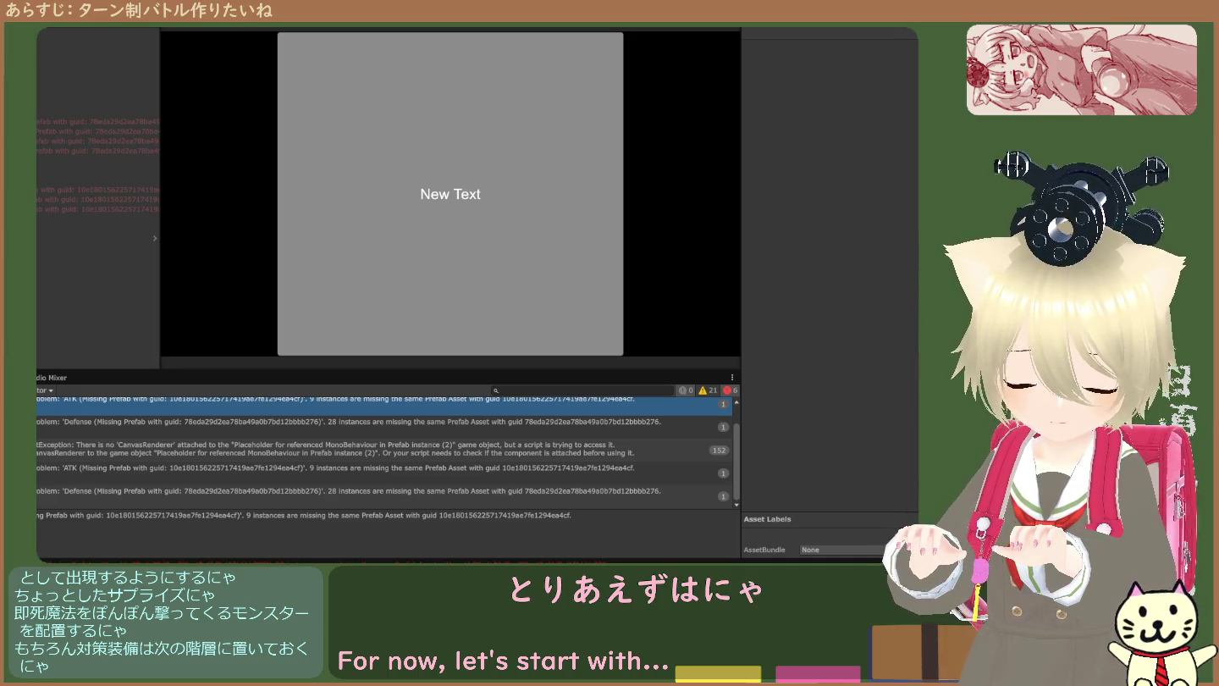
{"action": "key", "text": "ctrl+5"}
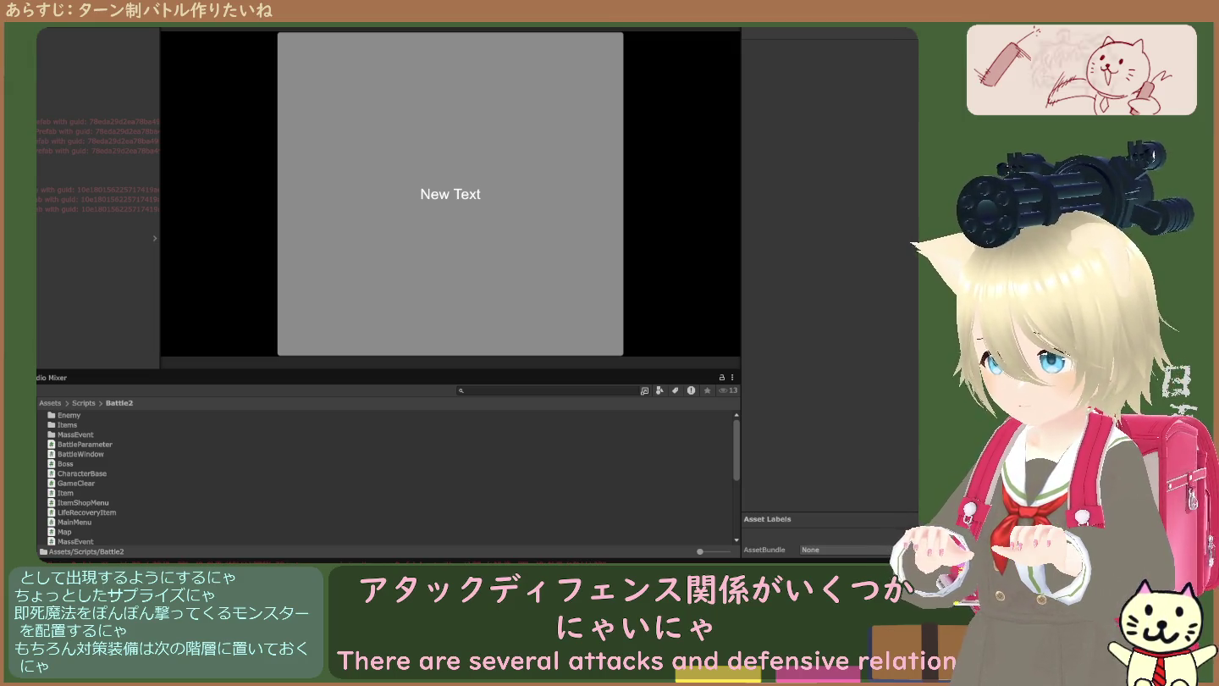
- Select the top scene object and inspect the CanvasRenderer exception in the Console
{"action": "key", "text": "ctrl+shift+c"}
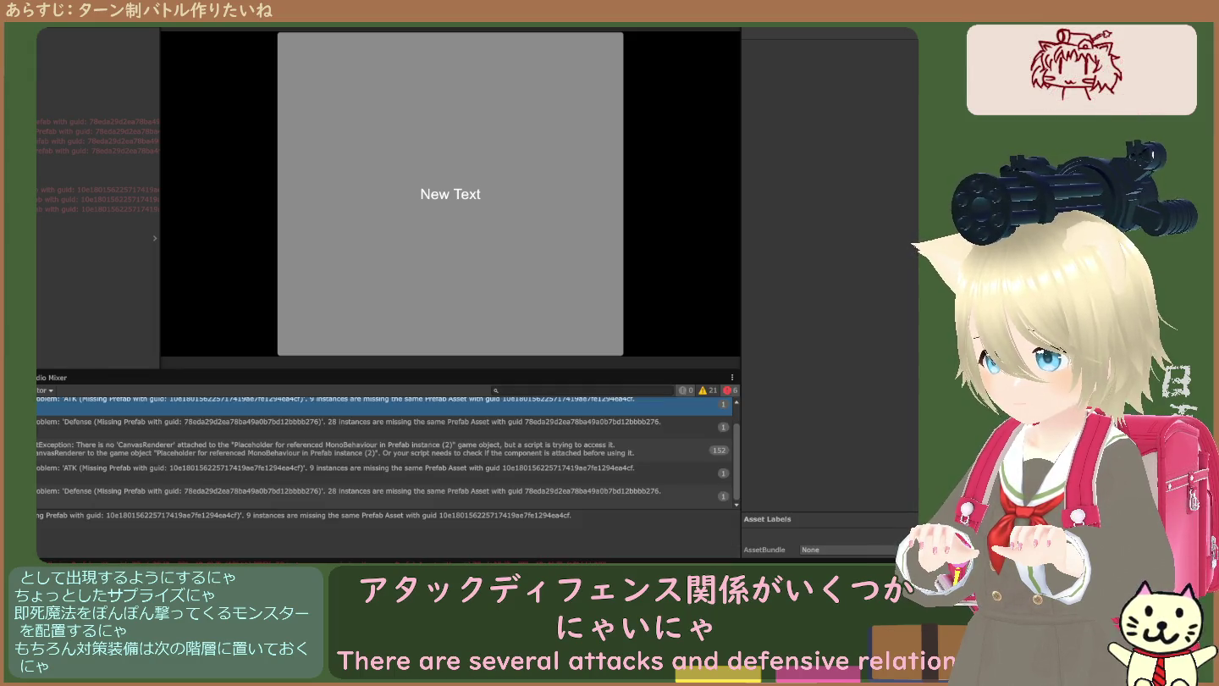
{"action": "scroll", "coordinate": [123, 500], "scroll_direction": "up", "scroll_amount": 1}
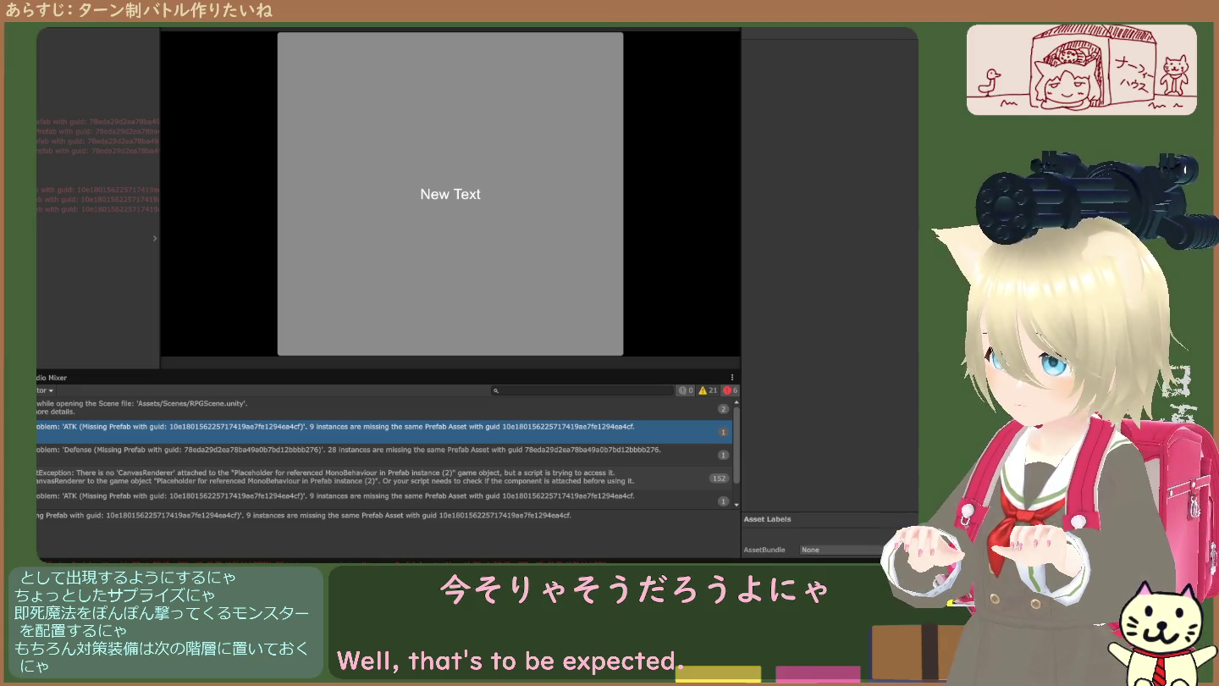
{"action": "left_click", "coordinate": [98, 121]}
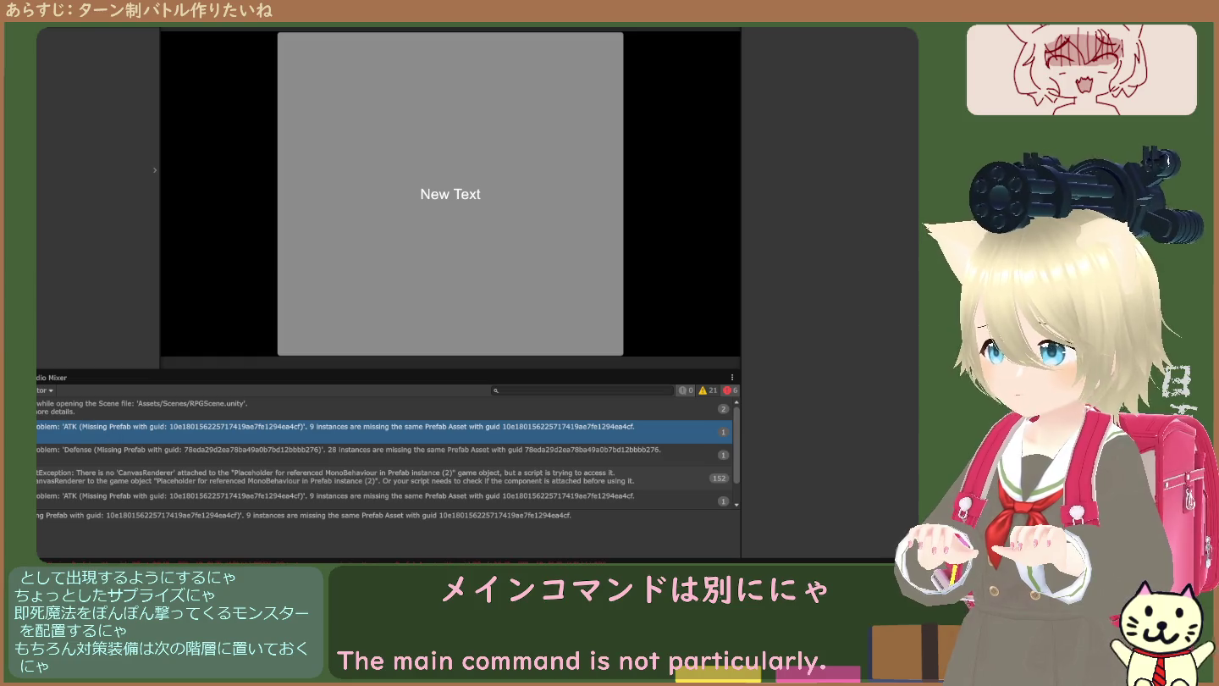
{"action": "left_click", "coordinate": [87, 477]}
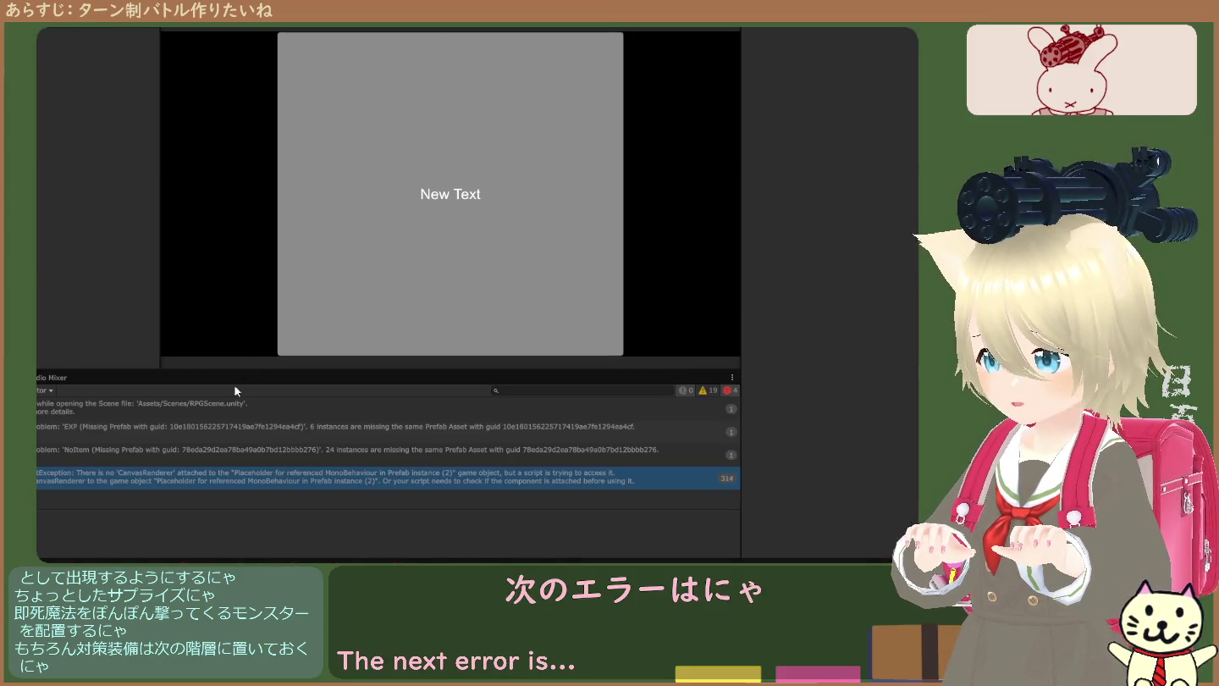
- Use the EXP and NoItem errors to find their placeholder objects in the Hierarchy
{"action": "left_click", "coordinate": [214, 414]}
{"action": "left_click", "coordinate": [209, 433]}
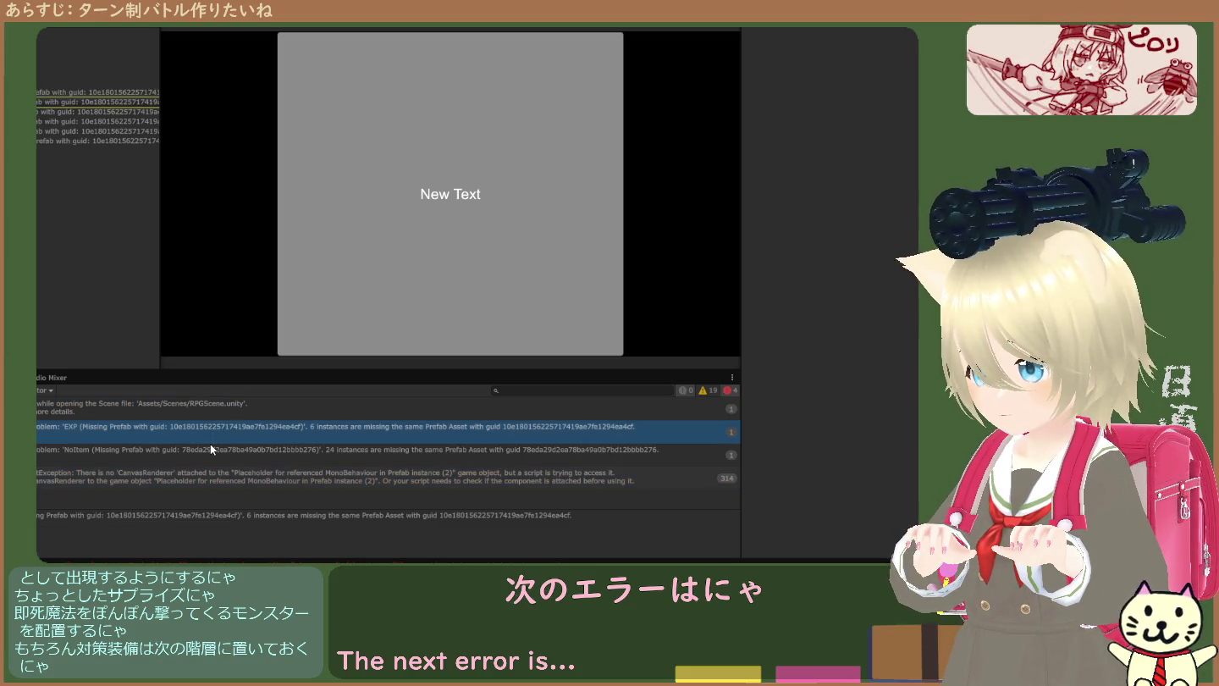
{"action": "left_click", "coordinate": [215, 438]}
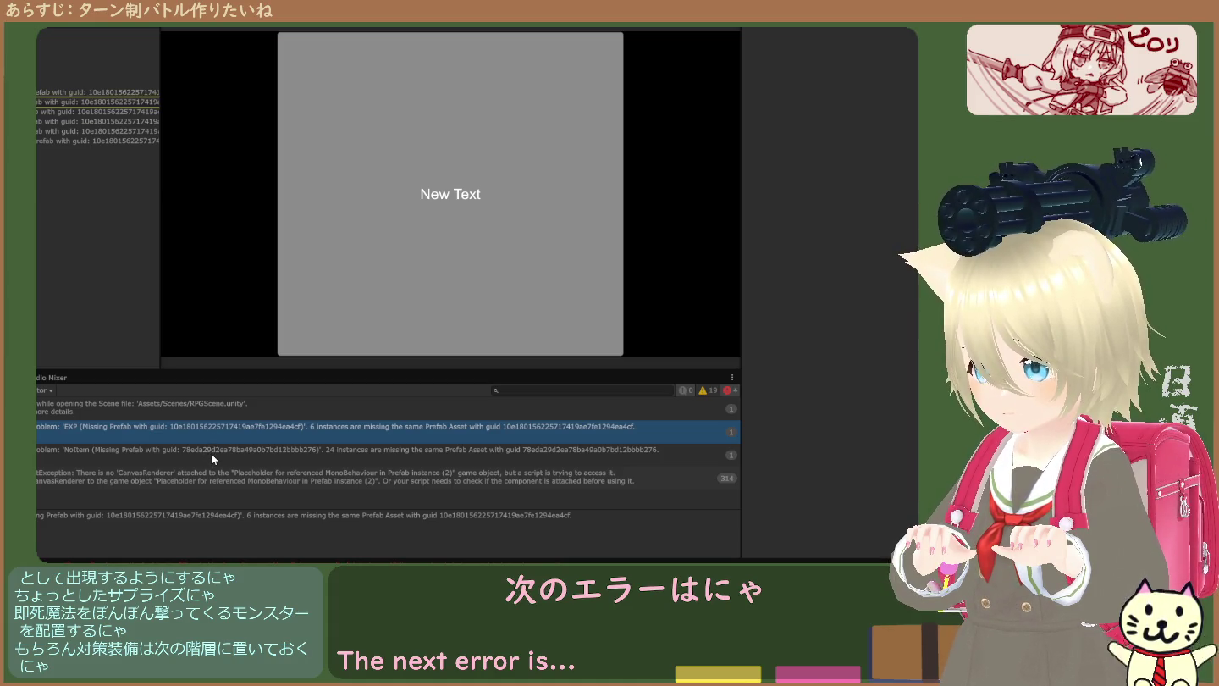
{"action": "left_click", "coordinate": [210, 454]}
{"action": "left_click", "coordinate": [215, 434]}
{"action": "left_click", "coordinate": [214, 453]}
{"action": "left_click", "coordinate": [220, 432]}
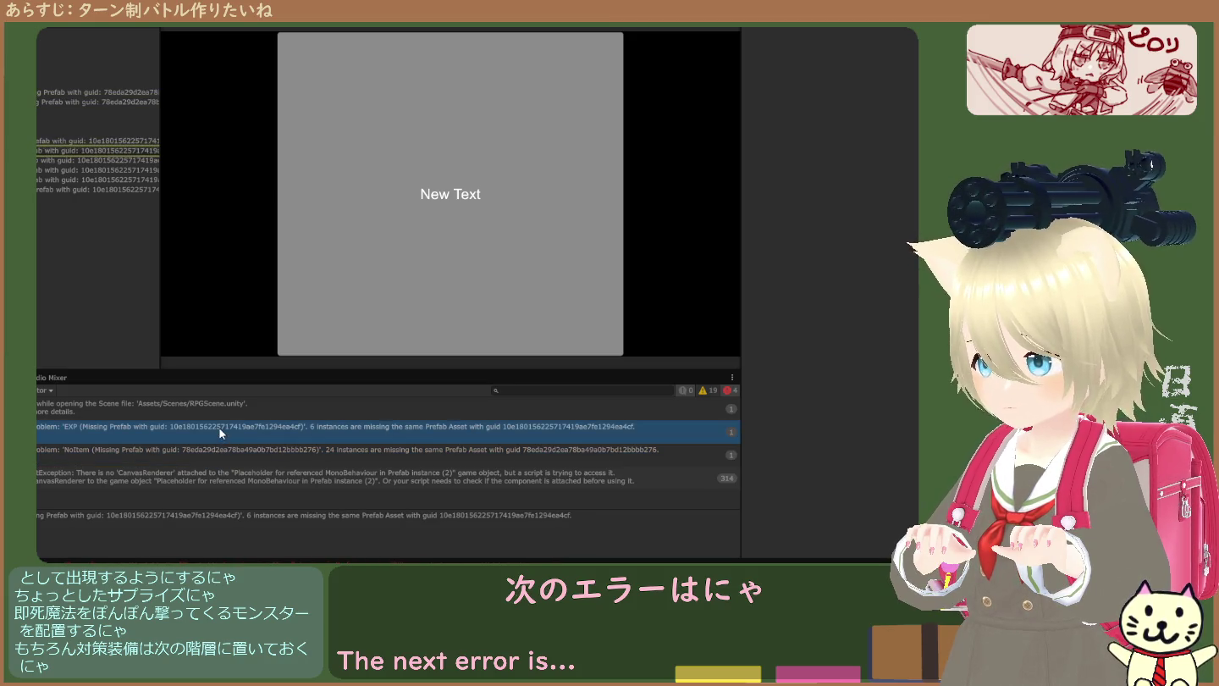
{"action": "left_click", "coordinate": [215, 446]}
{"action": "left_click", "coordinate": [215, 432]}
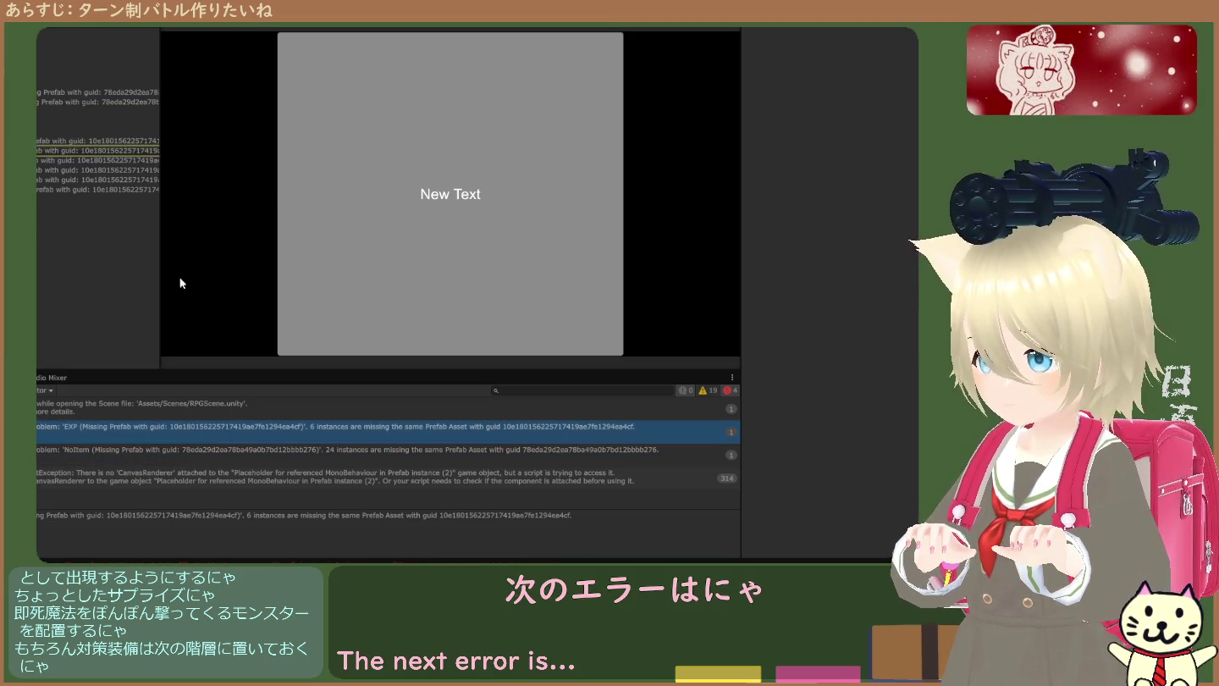
- Delete two missing-prefab placeholder objects, then undo the deletion
{"action": "left_click", "coordinate": [52, 101]}
{"action": "key", "text": "Delete"}
{"action": "left_click", "coordinate": [52, 138]}
{"action": "key", "text": "Delete"}
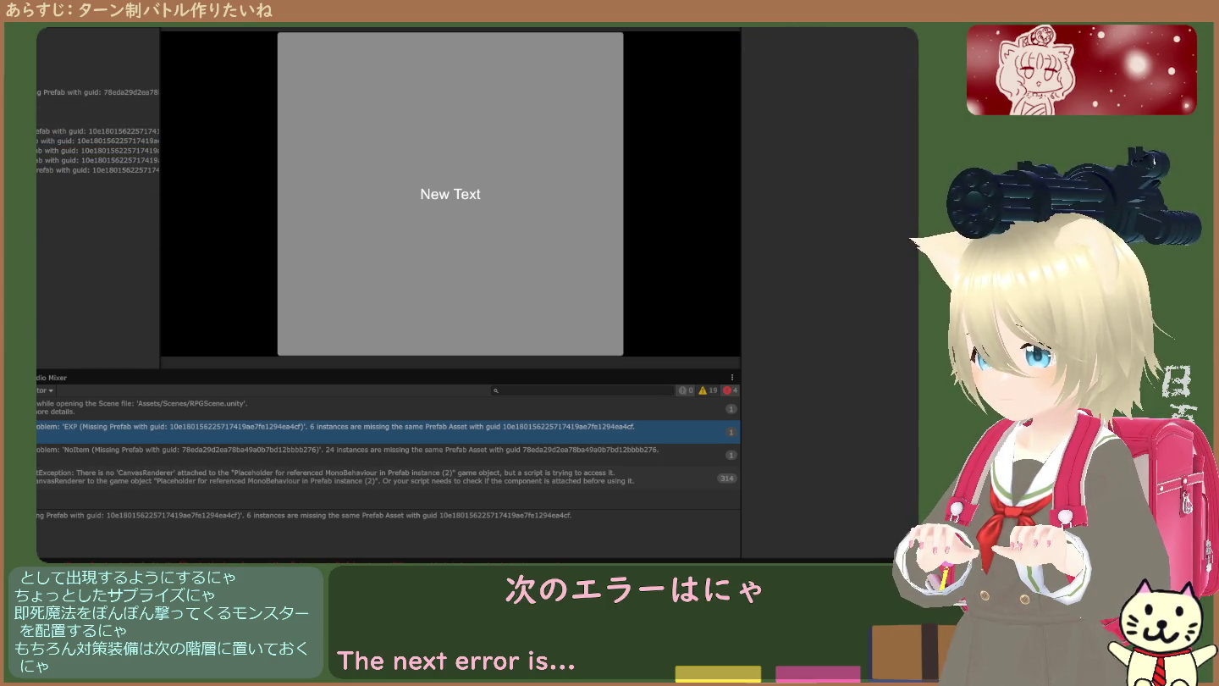
{"action": "key", "text": "ctrl+z"}
{"action": "key", "text": "ctrl+z"}
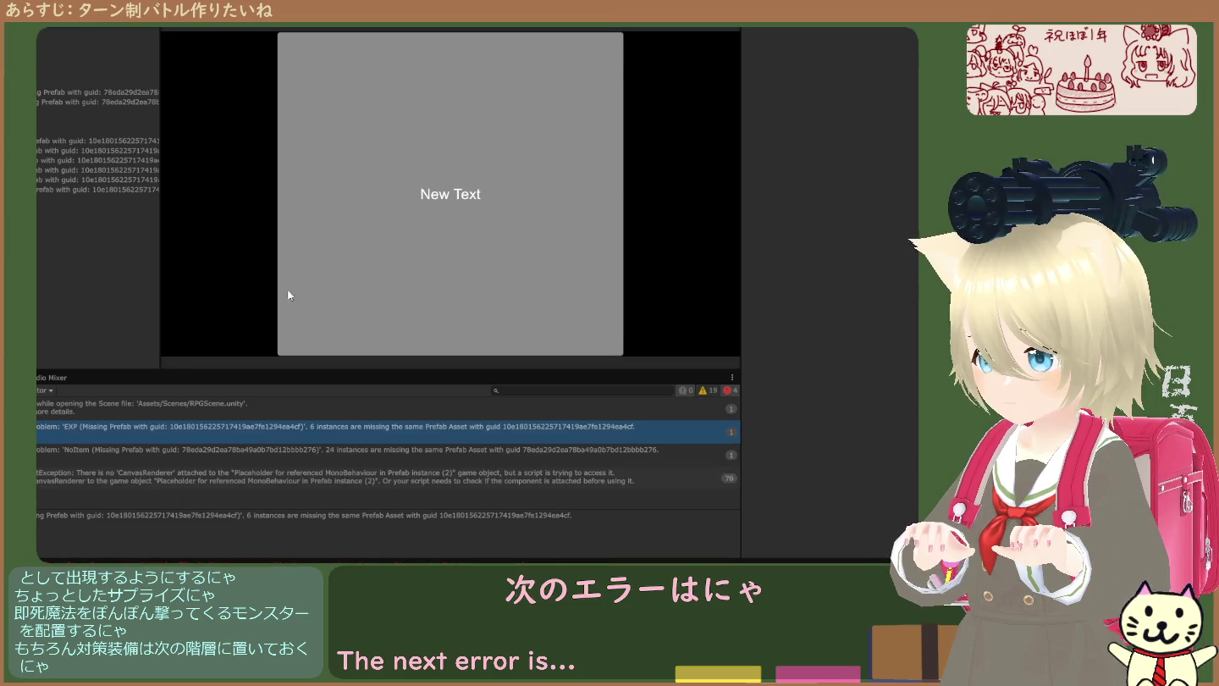
- Find the NoItem placeholder object through its error and delete it
{"action": "left_click", "coordinate": [78, 149]}
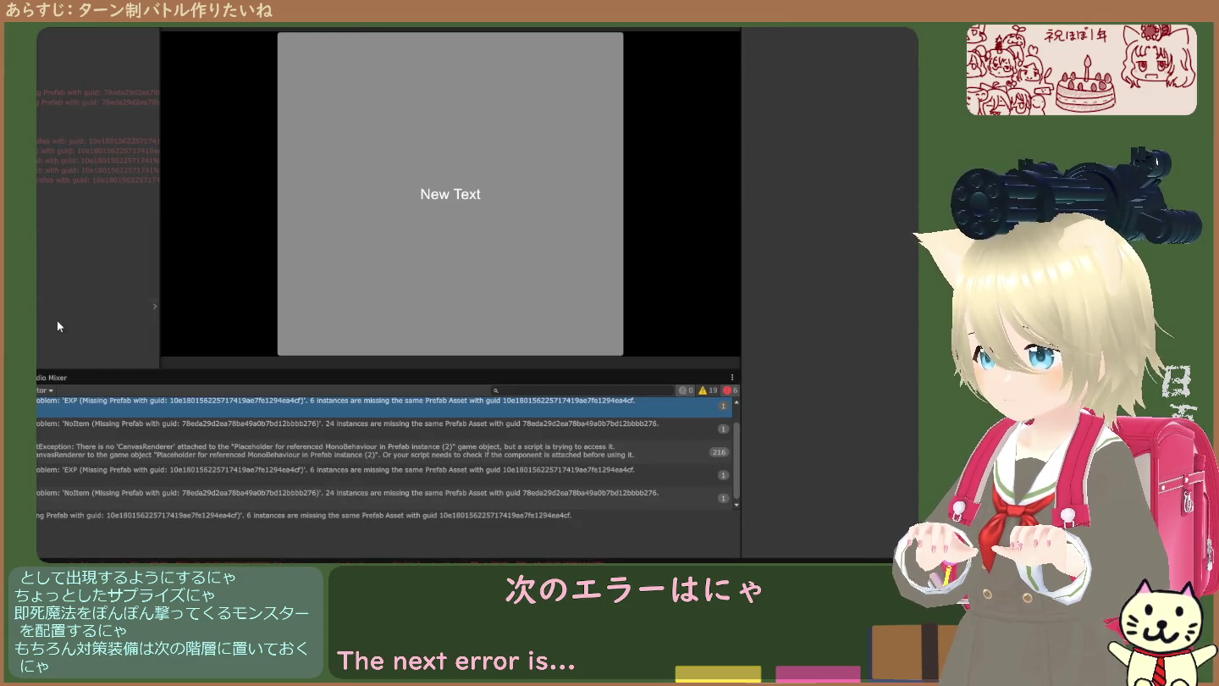
{"action": "left_click", "coordinate": [65, 429]}
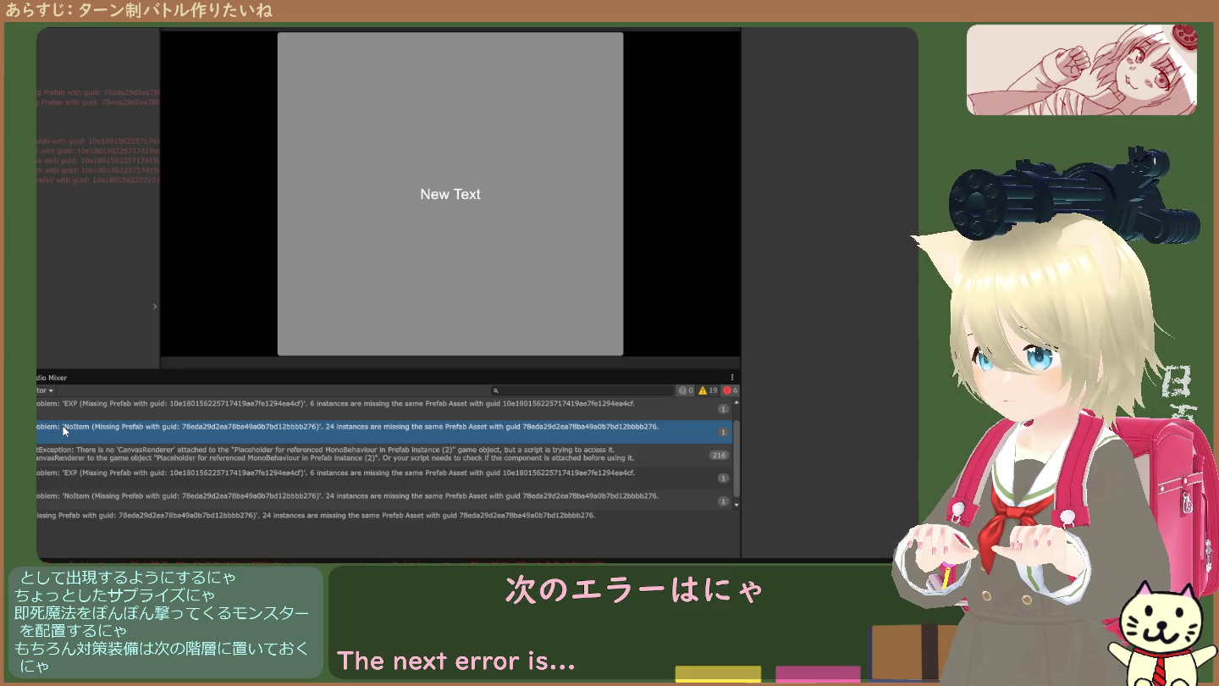
{"action": "left_click", "coordinate": [92, 101]}
{"action": "key", "text": "Delete"}
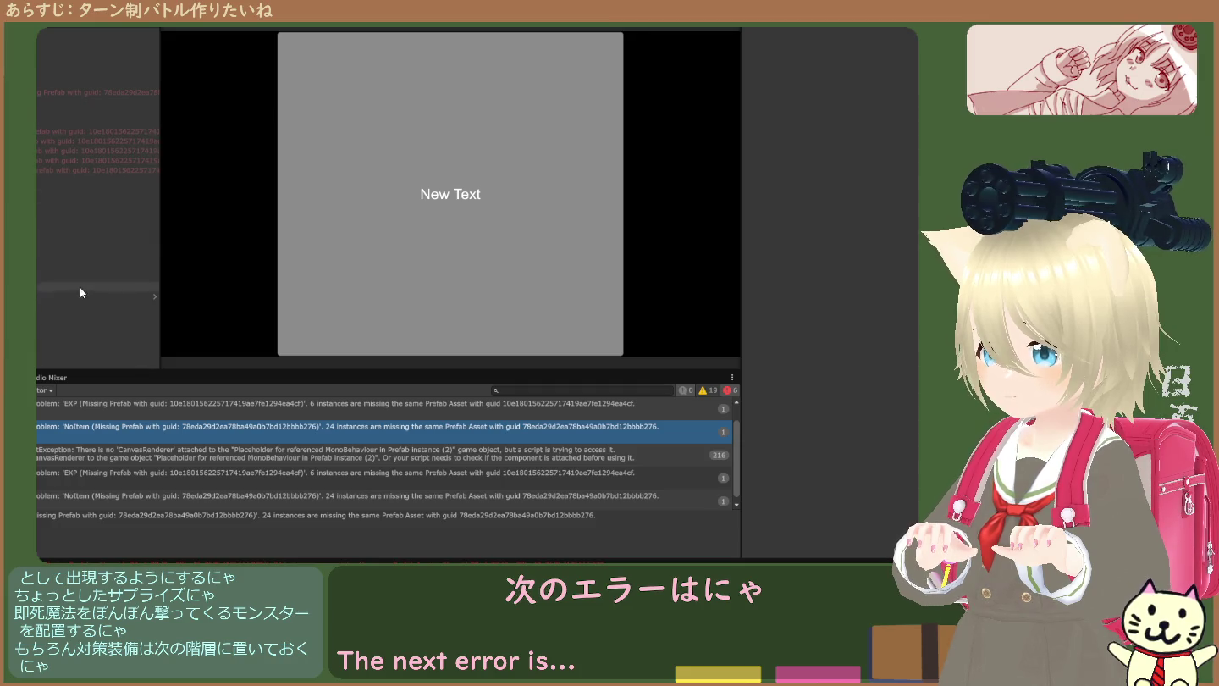
- Locate the Item and MONEY placeholder objects and select a MONEY one
{"action": "left_click", "coordinate": [95, 404]}
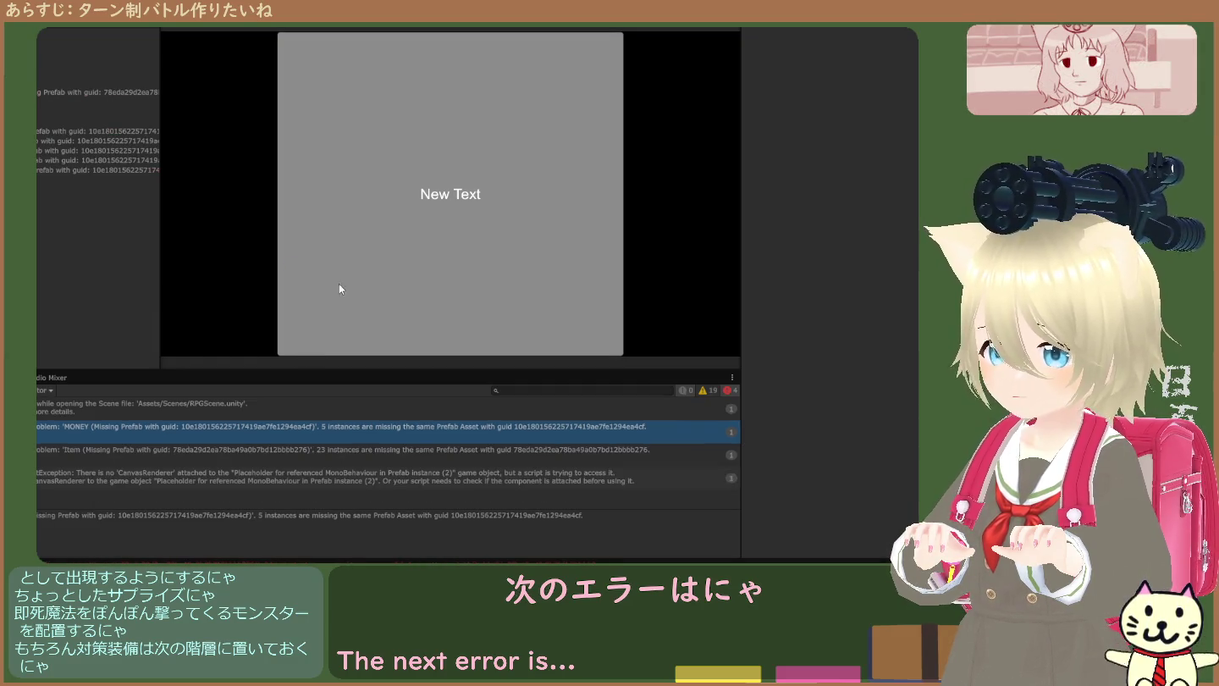
{"action": "left_click", "coordinate": [150, 451]}
{"action": "left_click", "coordinate": [162, 431]}
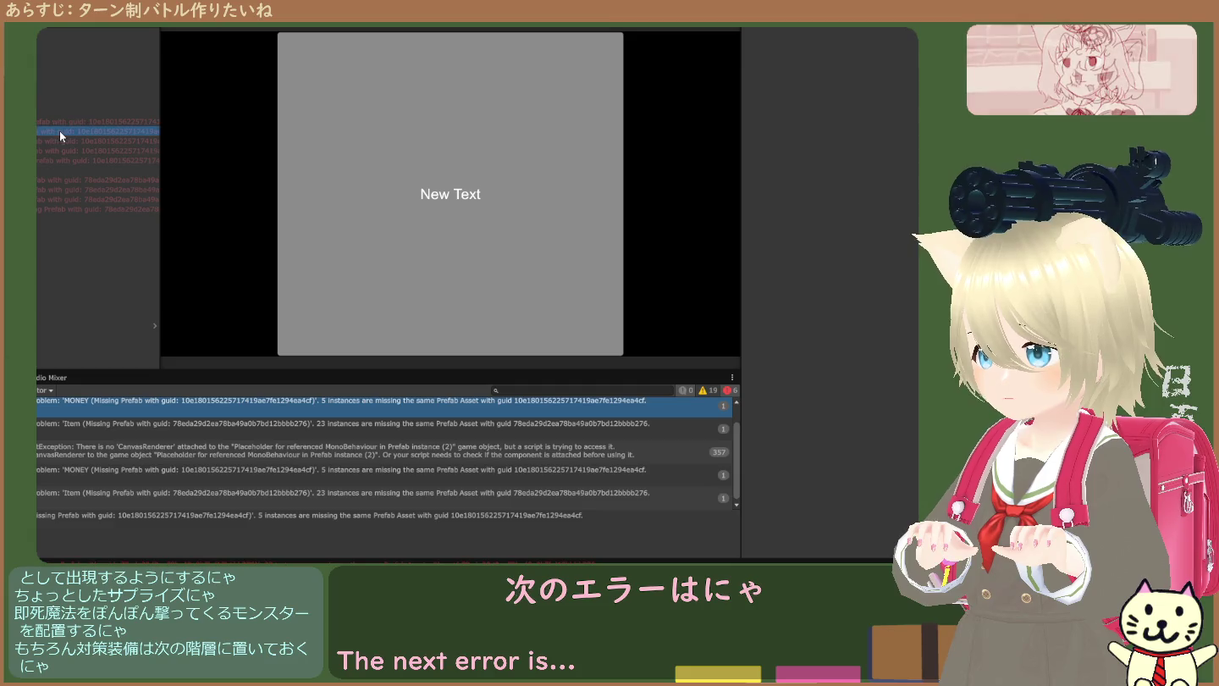
{"action": "left_click", "coordinate": [66, 123]}
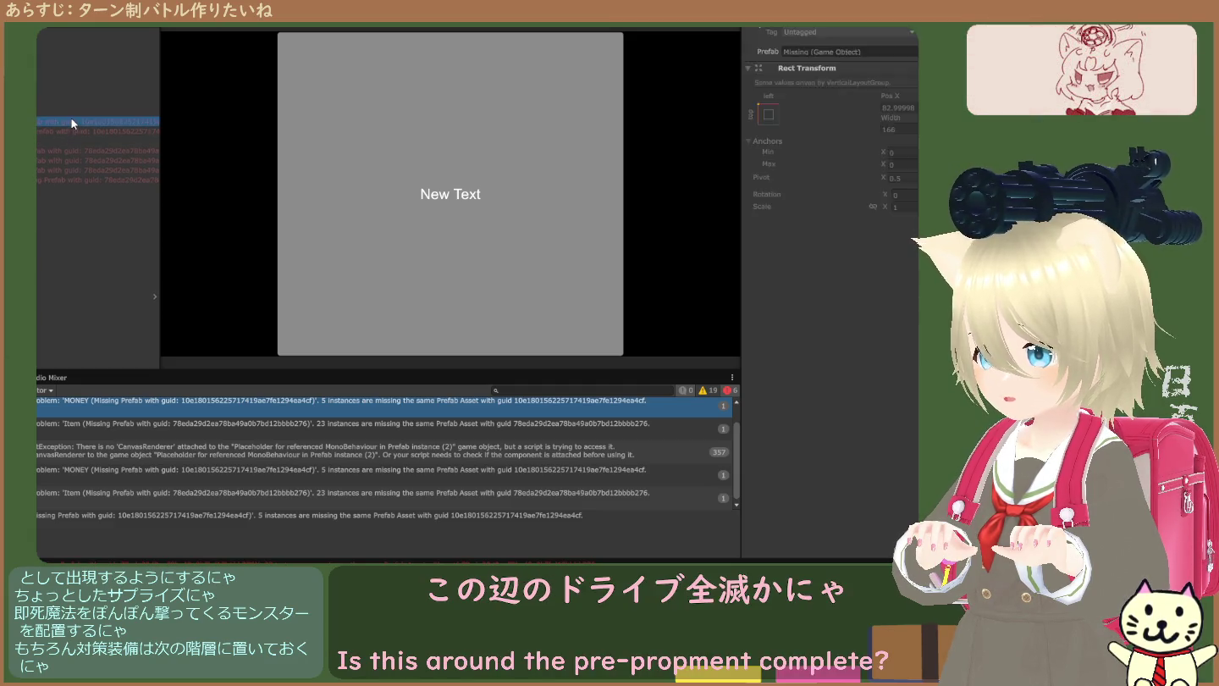
- Delete the remaining MONEY placeholders and the six Item1 placeholder objects
{"action": "key", "text": "Delete"}
{"action": "left_click", "coordinate": [72, 131]}
{"action": "key", "text": "Delete"}
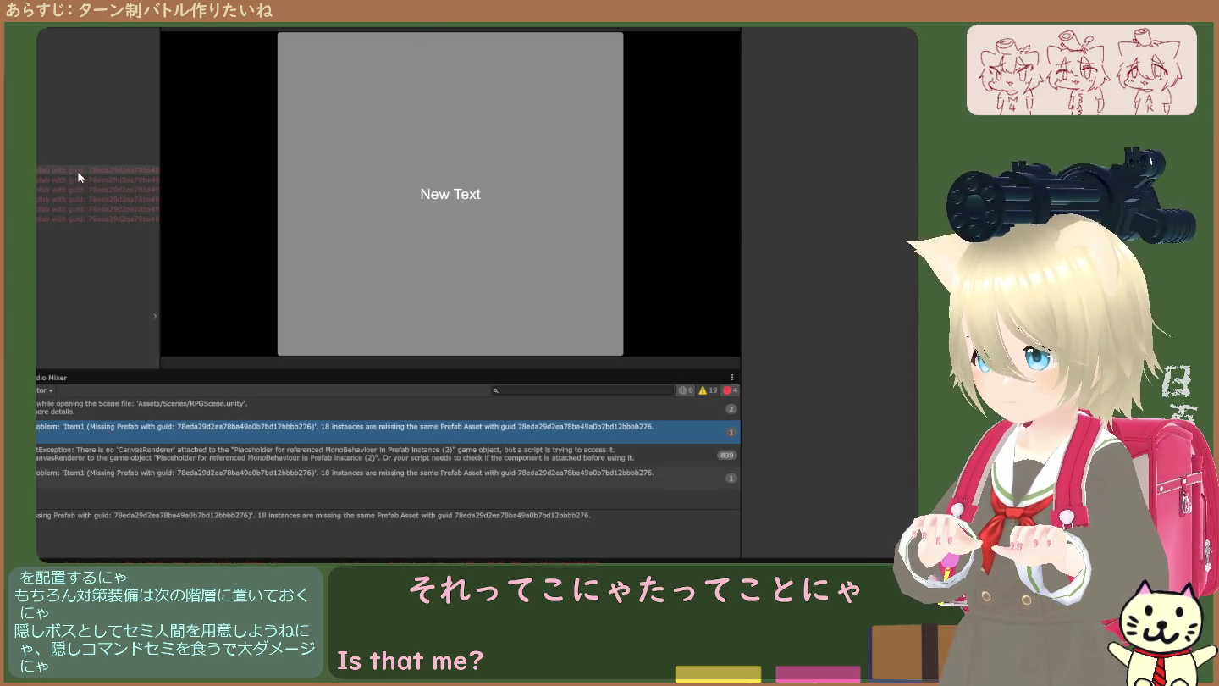
{"action": "left_click", "coordinate": [77, 171]}
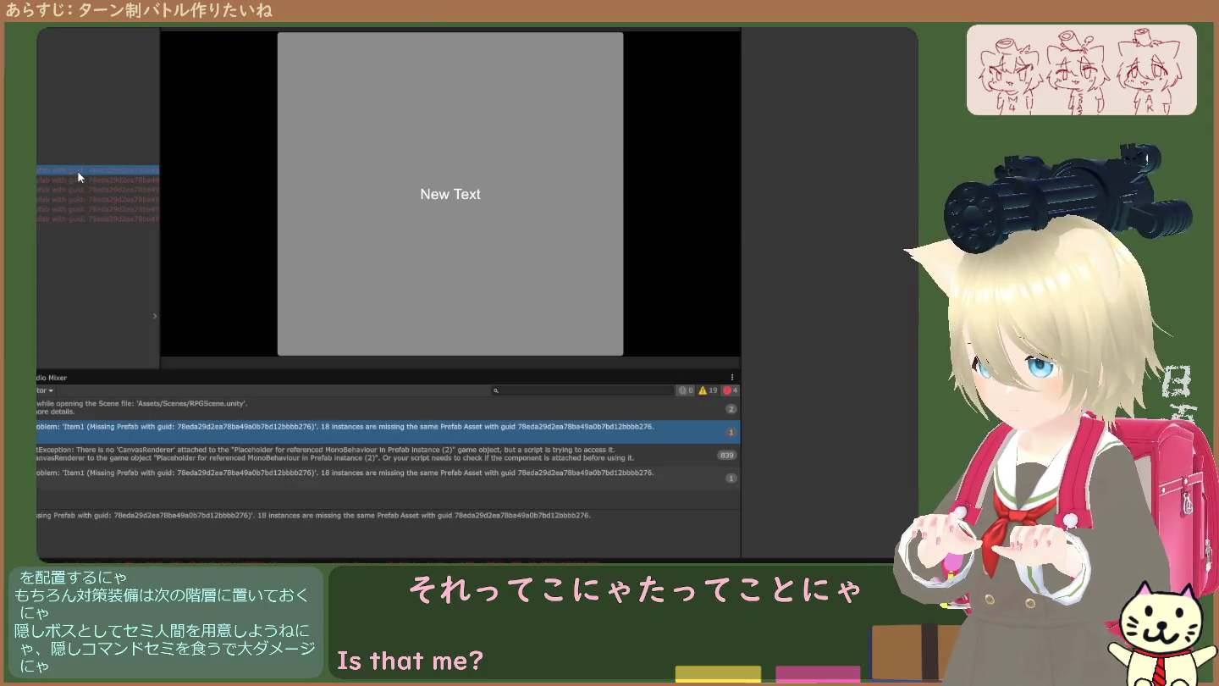
{"action": "left_click", "coordinate": [66, 219], "text": "shift"}
{"action": "key", "text": "Delete"}
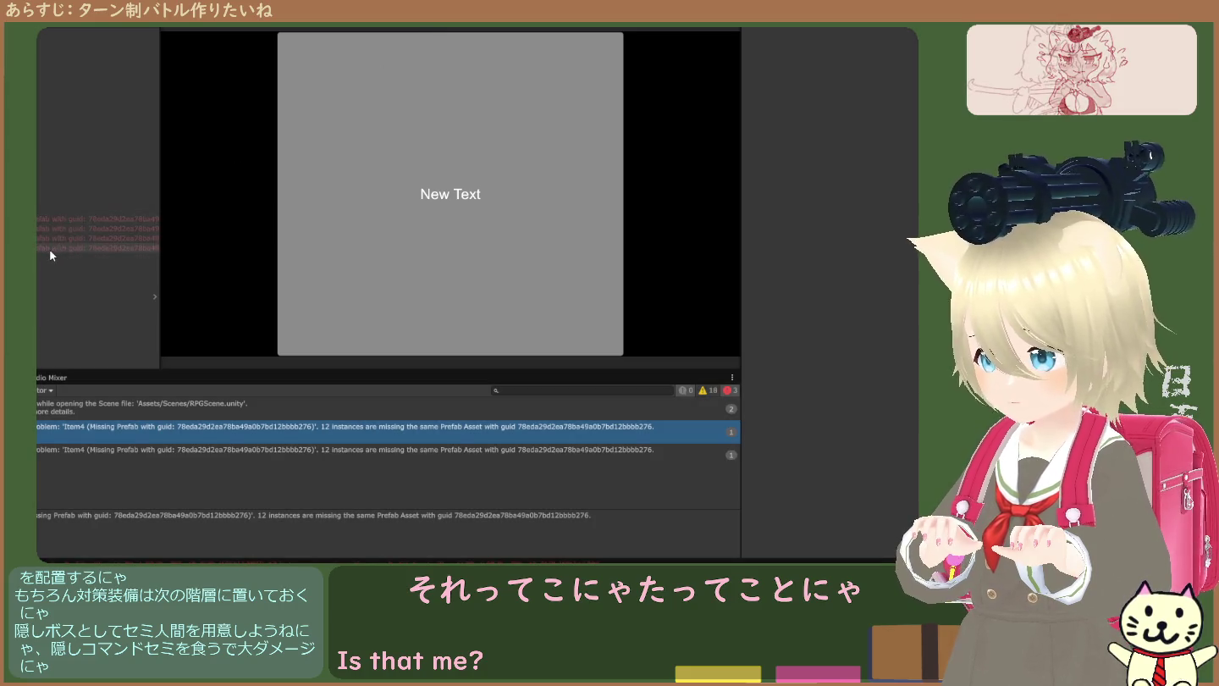
- Delete the four Item4 placeholders and six more remaining placeholder objects
{"action": "left_click", "coordinate": [56, 217]}
{"action": "left_click", "coordinate": [48, 247], "text": "shift"}
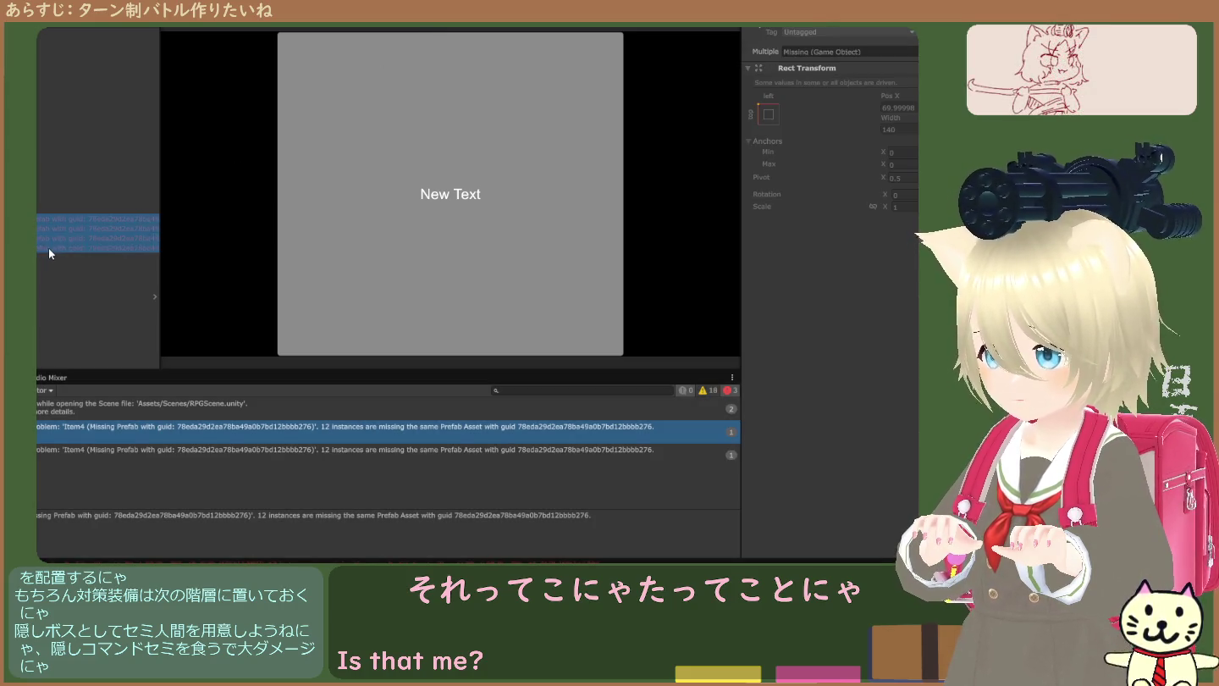
{"action": "key", "text": "Delete"}
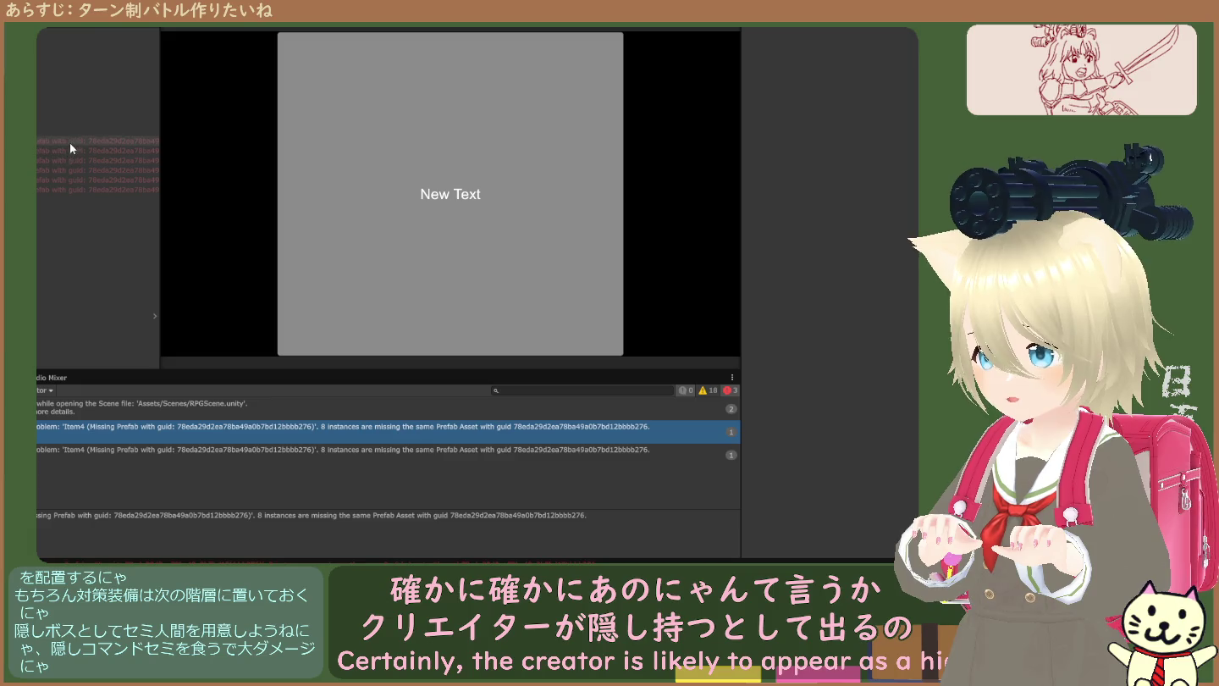
{"action": "left_click", "coordinate": [70, 142]}
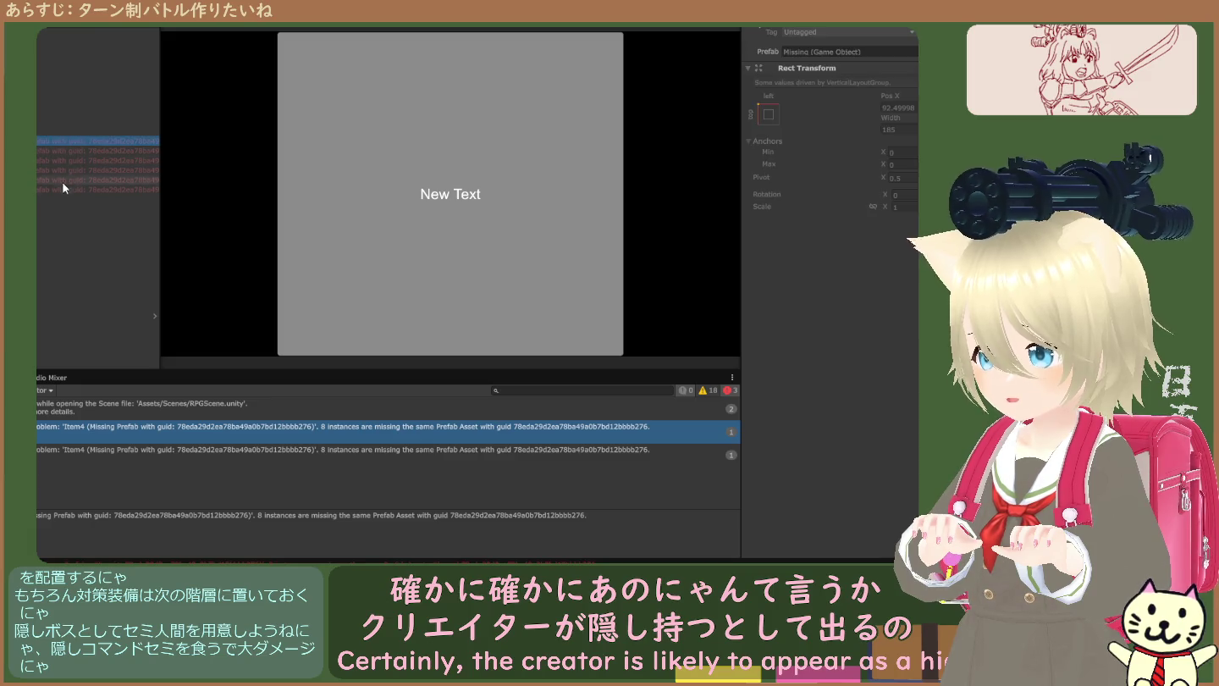
{"action": "left_click", "coordinate": [66, 192], "text": "shift"}
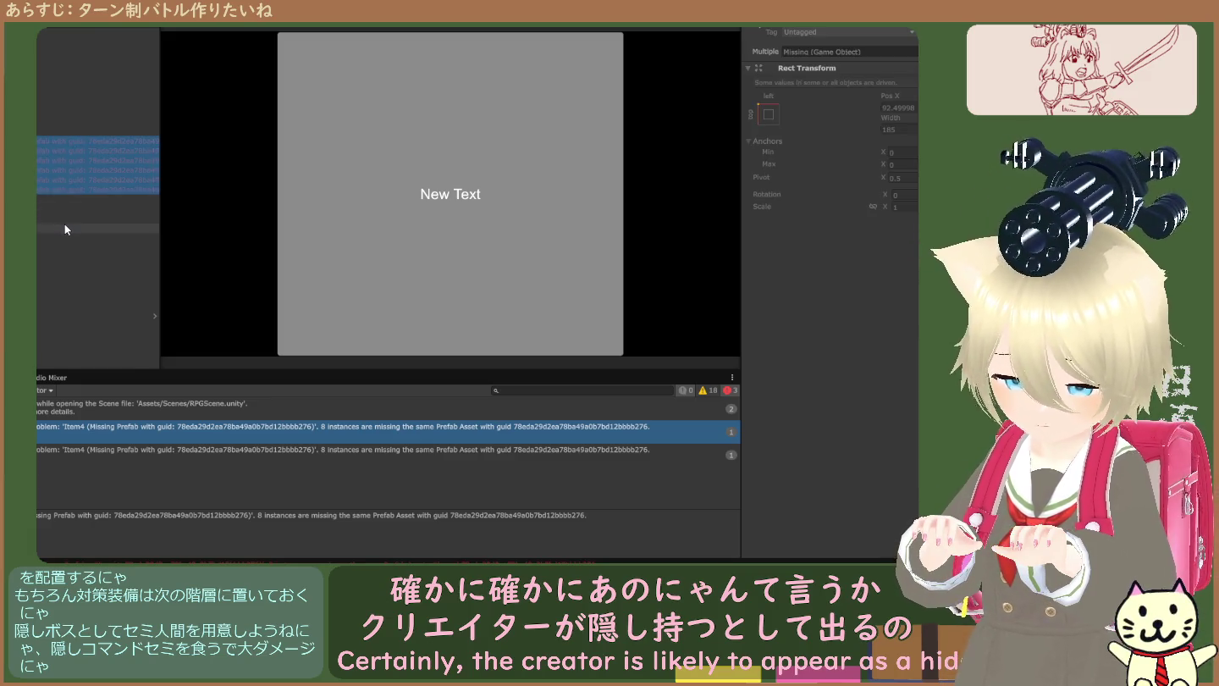
{"action": "key", "text": "Delete"}
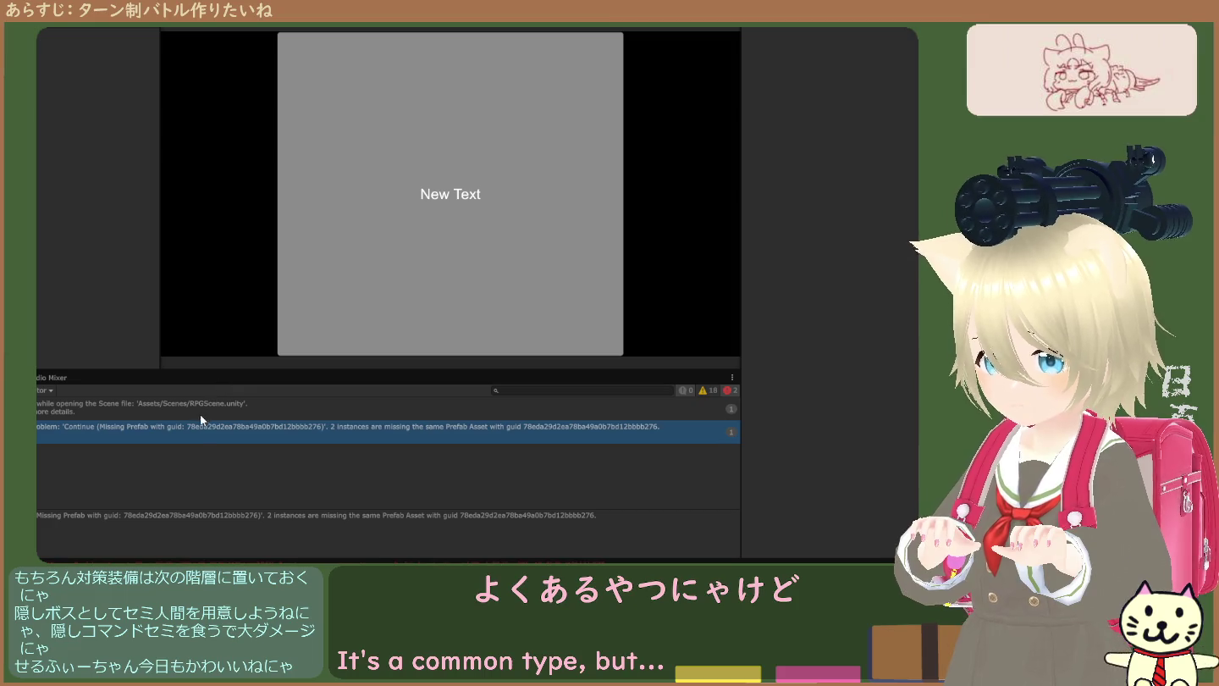
- Delete the two Continue placeholder objects, leaving zero errors
{"action": "left_click", "coordinate": [190, 430]}
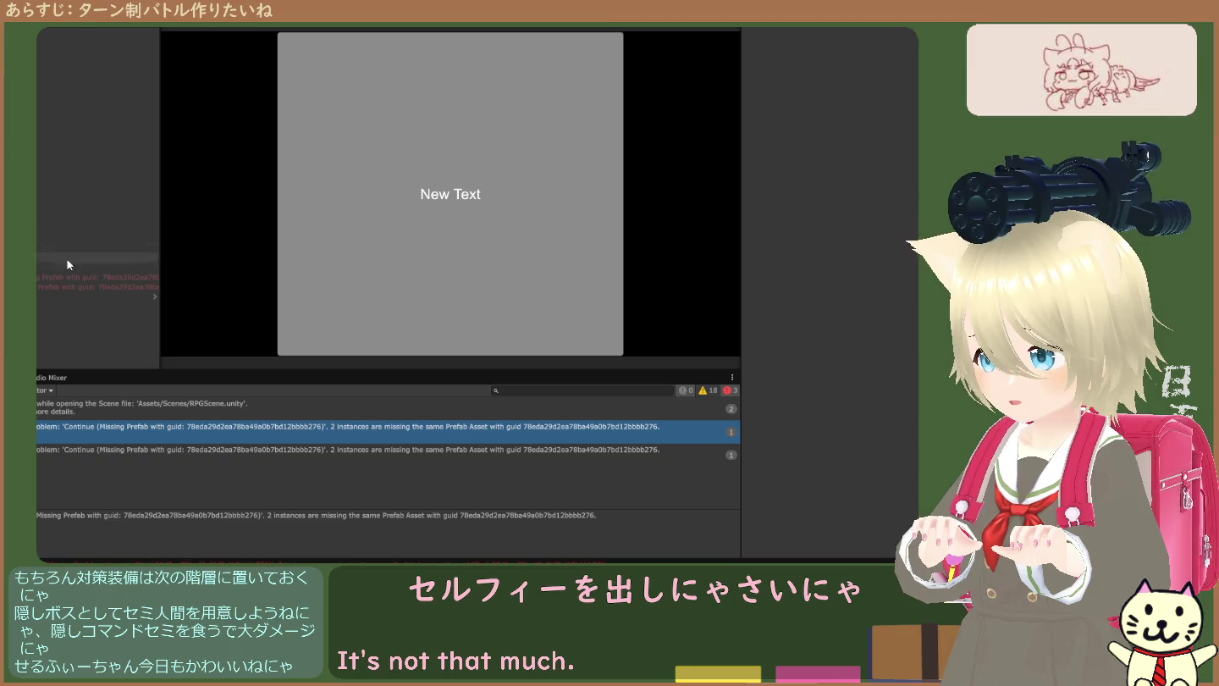
{"action": "left_click", "coordinate": [55, 276]}
{"action": "left_click", "coordinate": [63, 287], "text": "shift"}
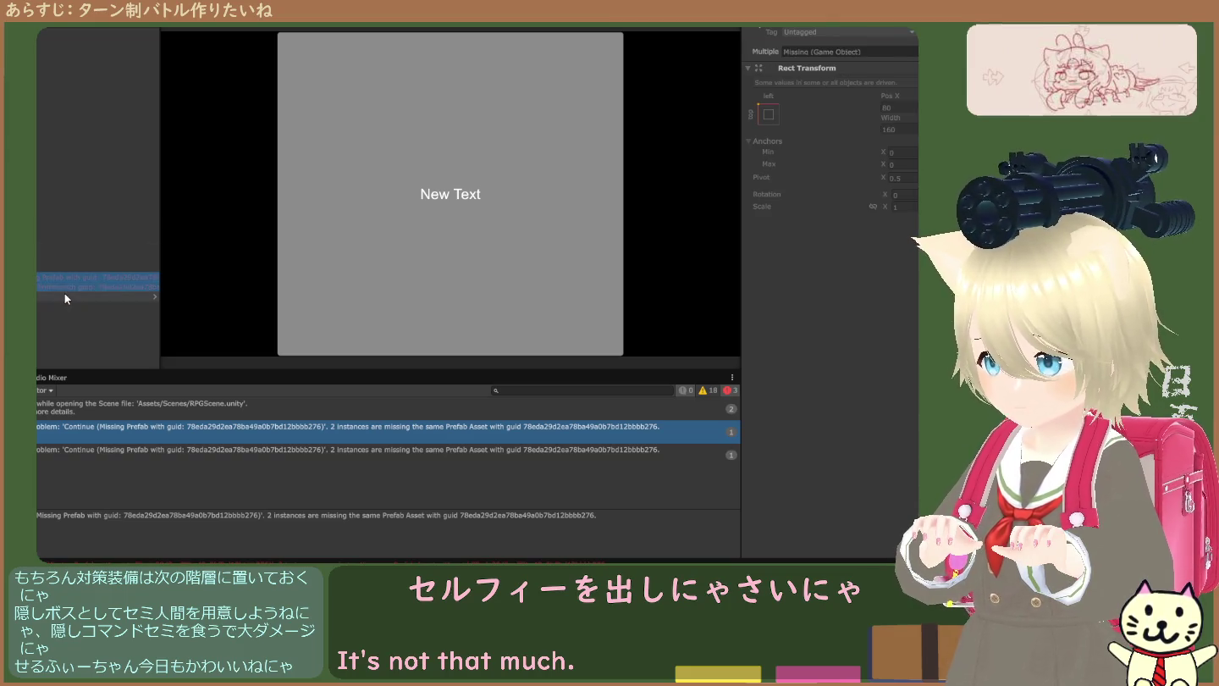
{"action": "key", "text": "Delete"}
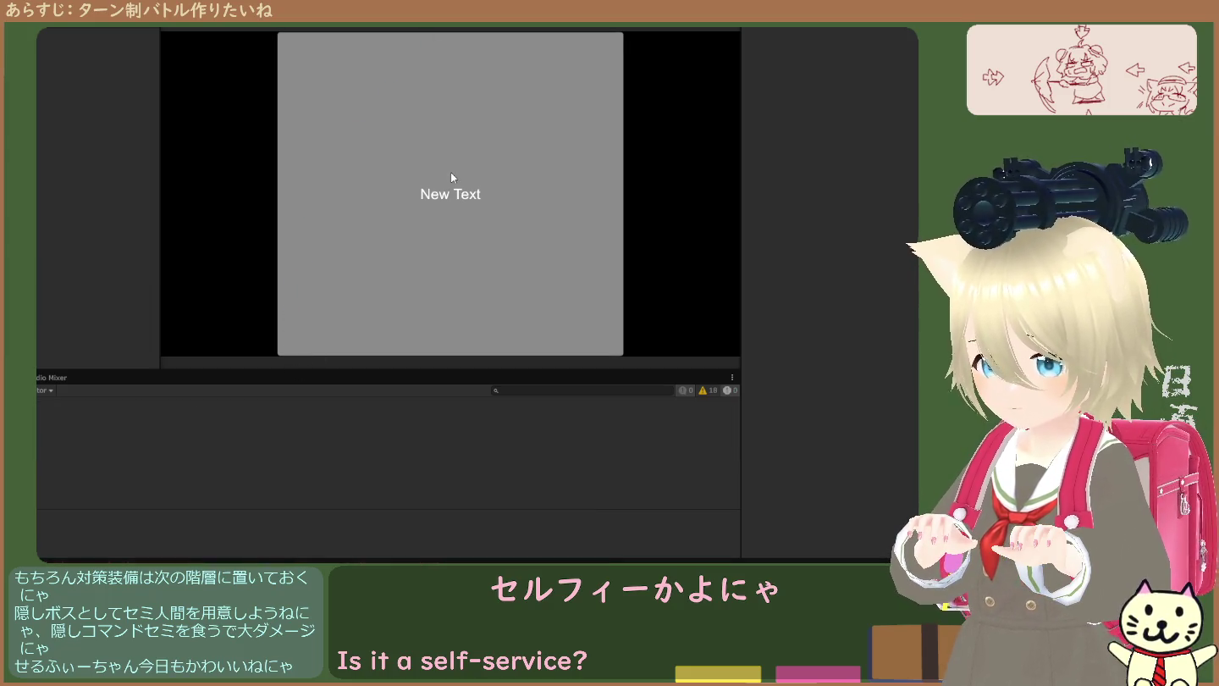
- Check the scene objects down to EventSystem and MainCamera, exit Play mode, and select the object with missing scripts
{"action": "left_click", "coordinate": [38, 209]}
{"action": "left_click", "coordinate": [38, 178]}
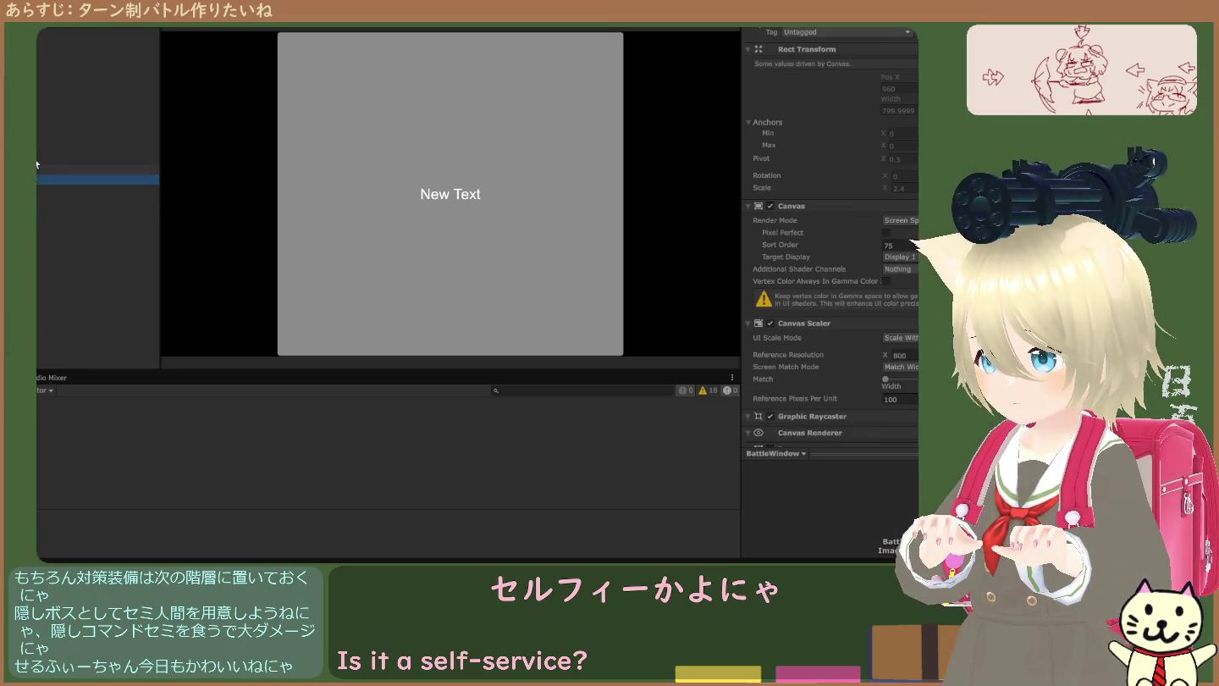
{"action": "left_click", "coordinate": [38, 141]}
{"action": "left_click", "coordinate": [35, 63]}
{"action": "key", "text": "Up"}
{"action": "key", "text": "Up"}
{"action": "key", "text": "Up"}
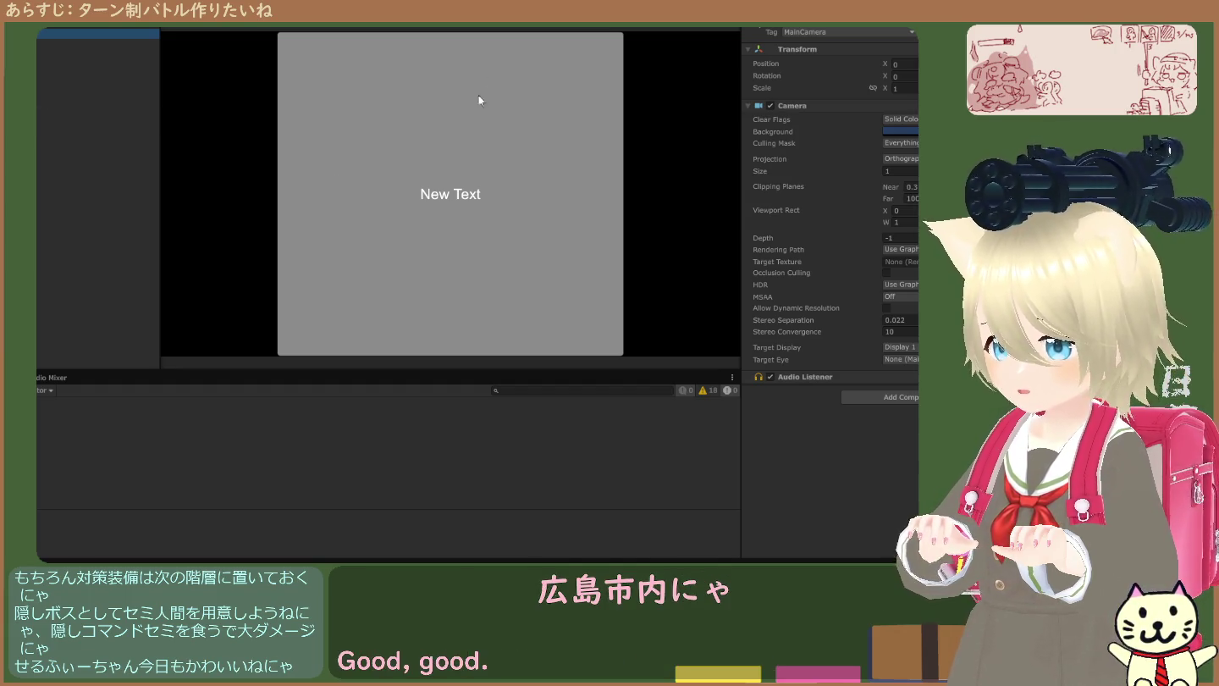
{"action": "key", "text": "ctrl+p"}
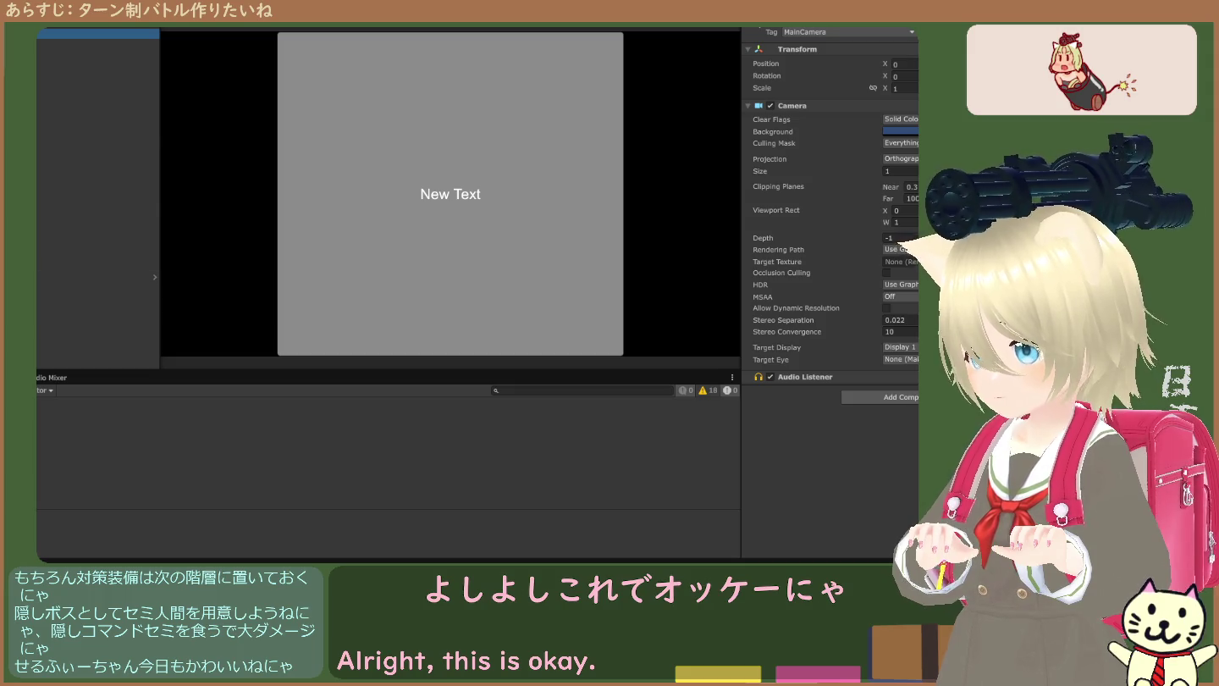
{"action": "left_click", "coordinate": [97, 43]}
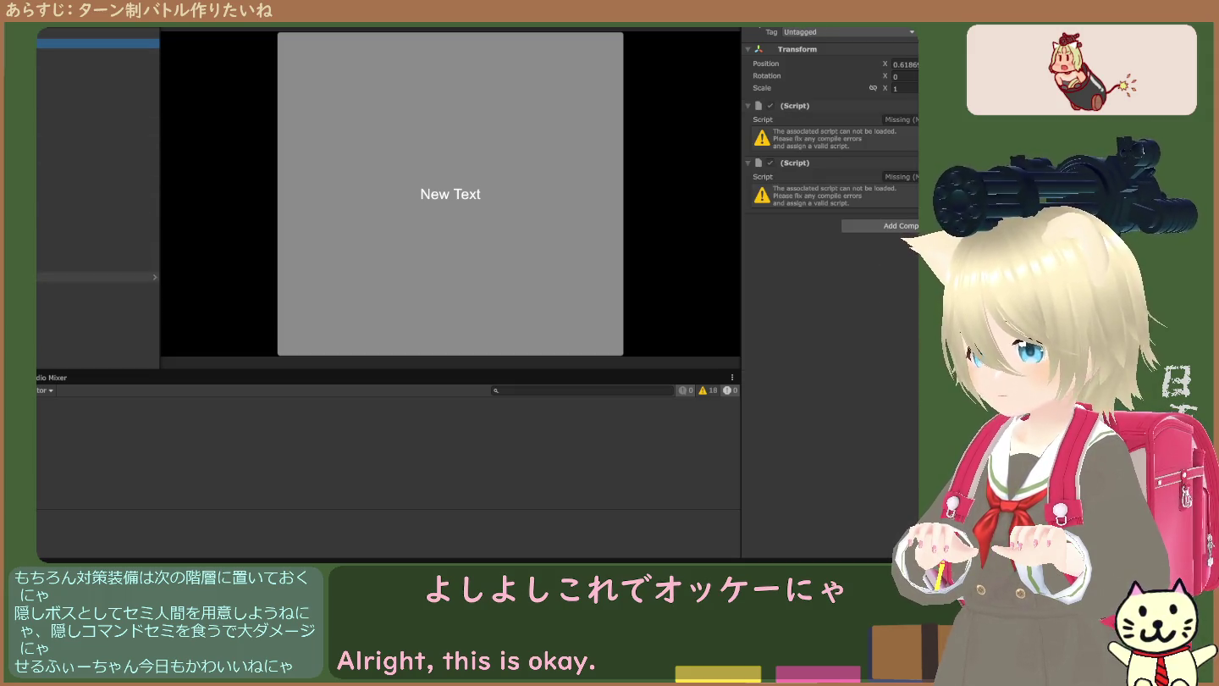
- Assign the BattleWindow script to the BattleWindow object's missing Script field
{"action": "left_click", "coordinate": [97, 178]}
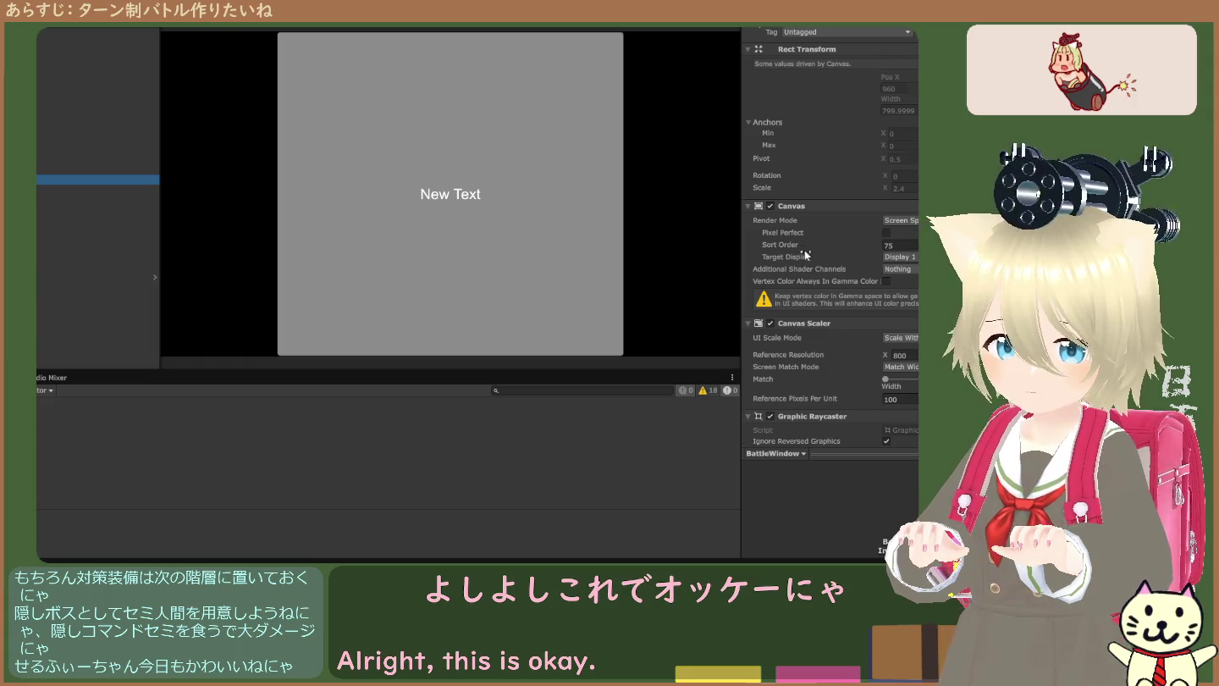
{"action": "scroll", "coordinate": [819, 287], "scroll_direction": "down", "scroll_amount": 5}
{"action": "scroll", "coordinate": [820, 286], "scroll_direction": "down", "scroll_amount": 3}
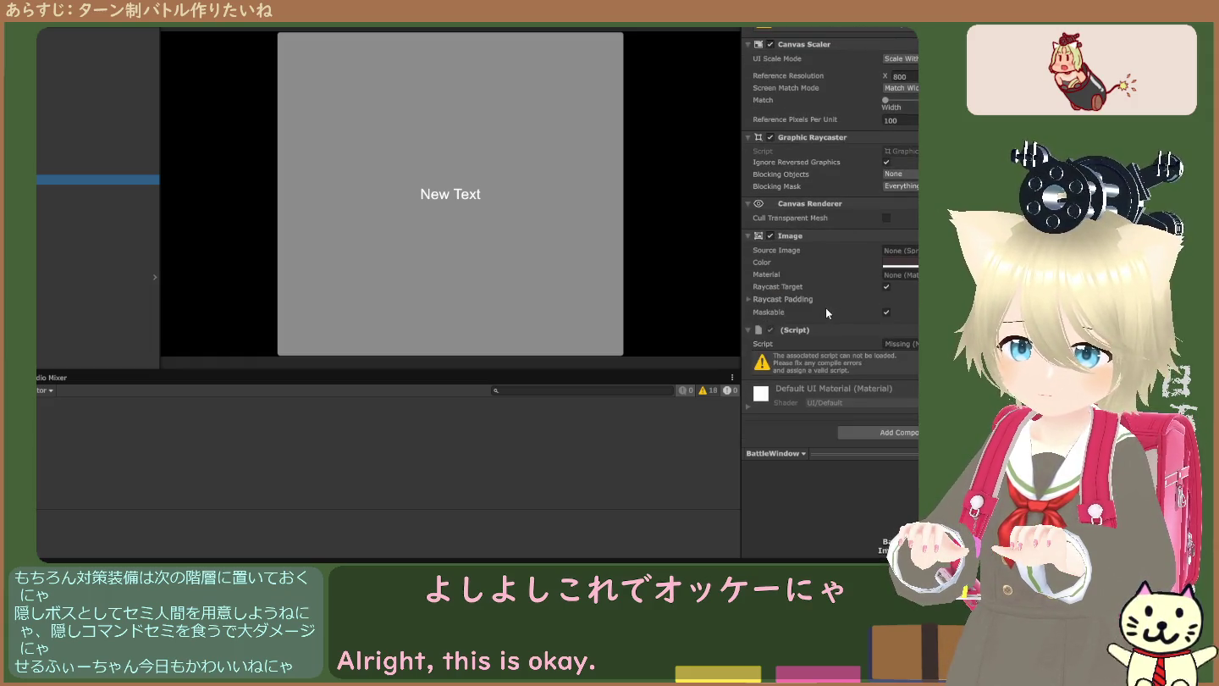
{"action": "left_click", "coordinate": [896, 344]}
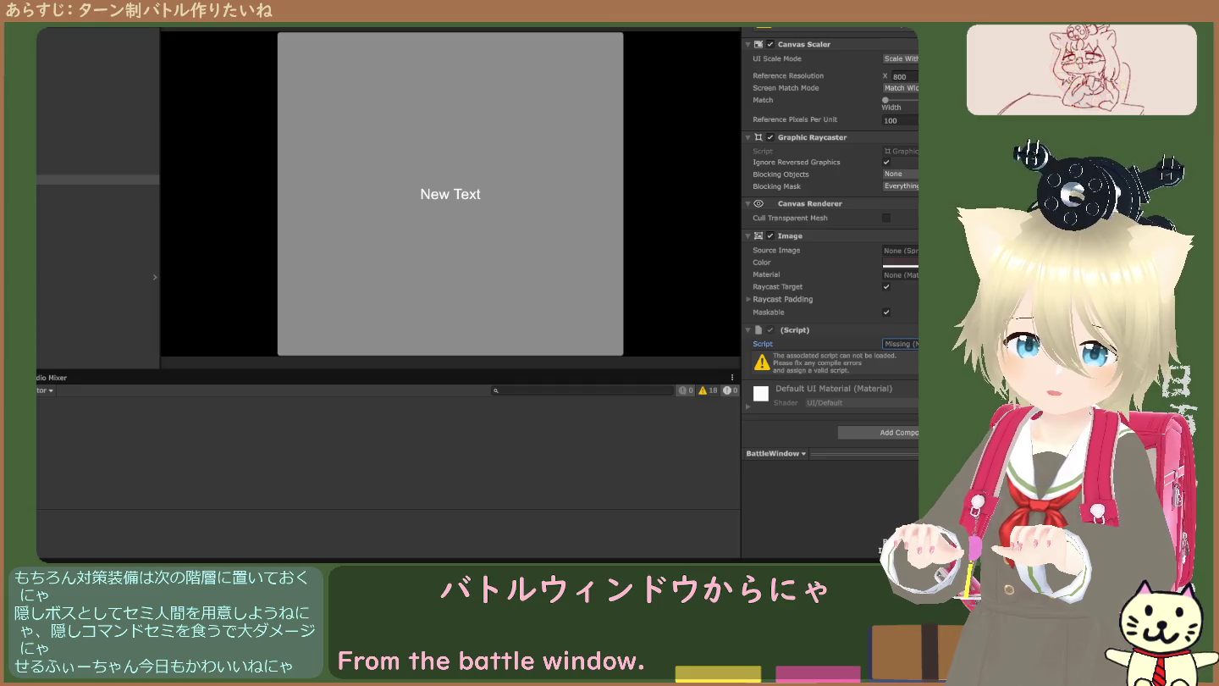
{"action": "key", "text": "Escape"}
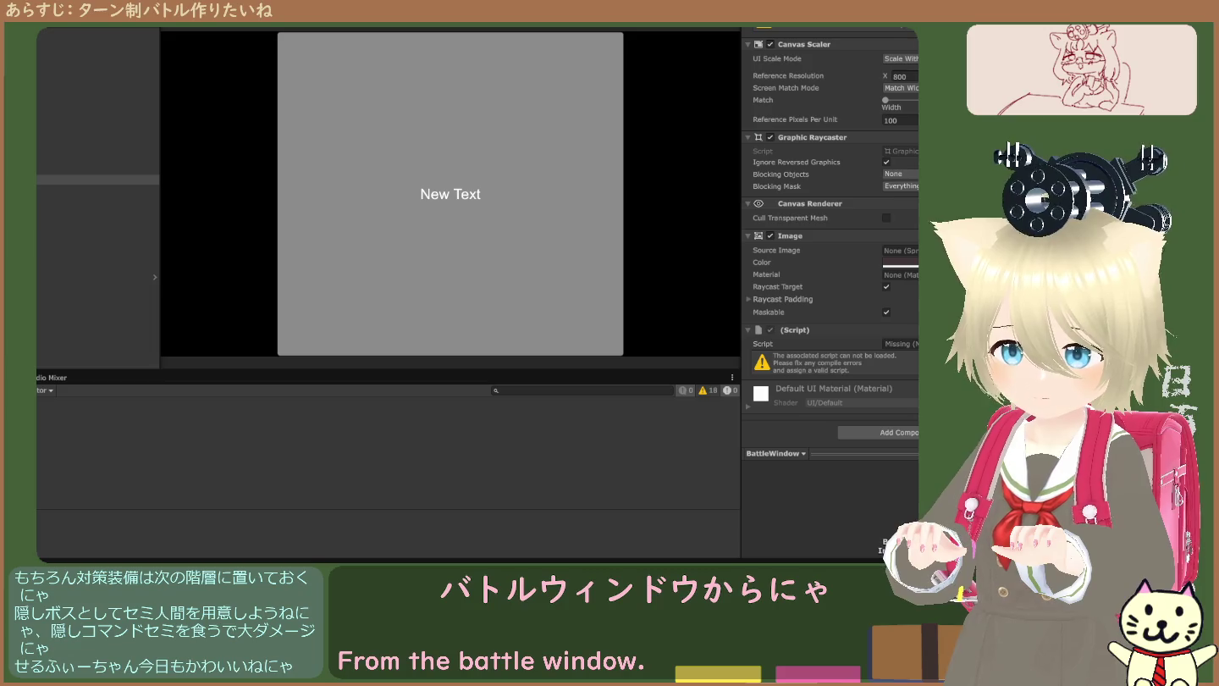
{"action": "left_click", "coordinate": [896, 344]}
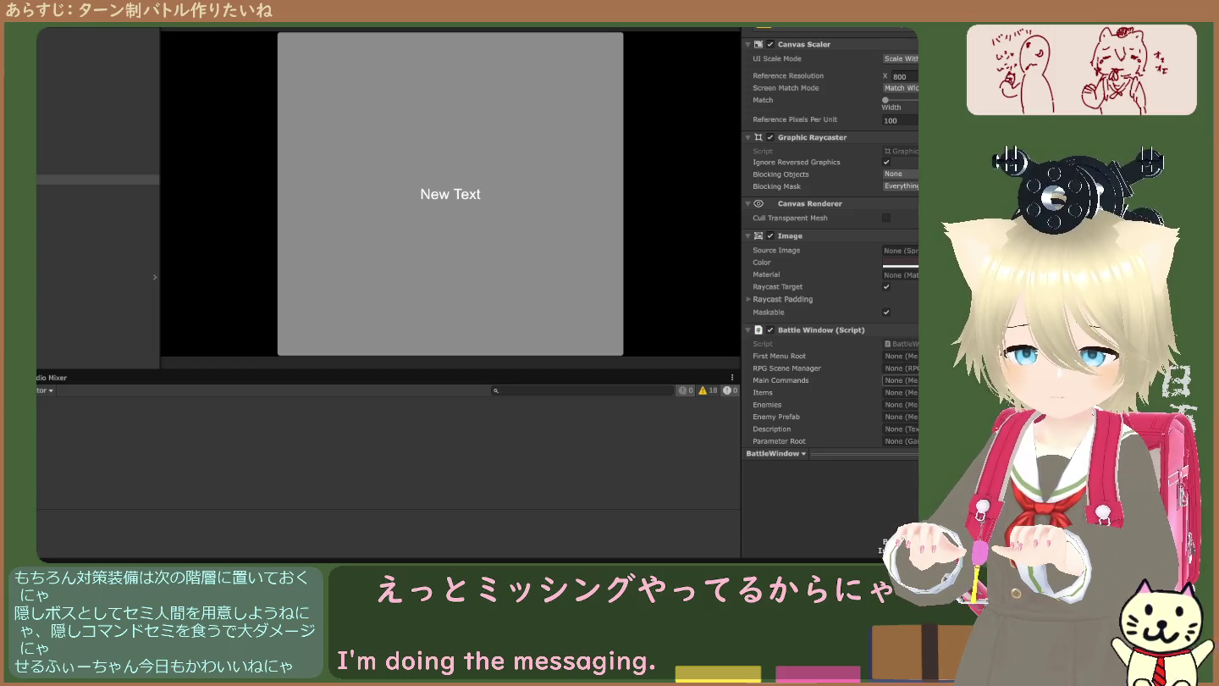
{"action": "left_click", "coordinate": [900, 355]}
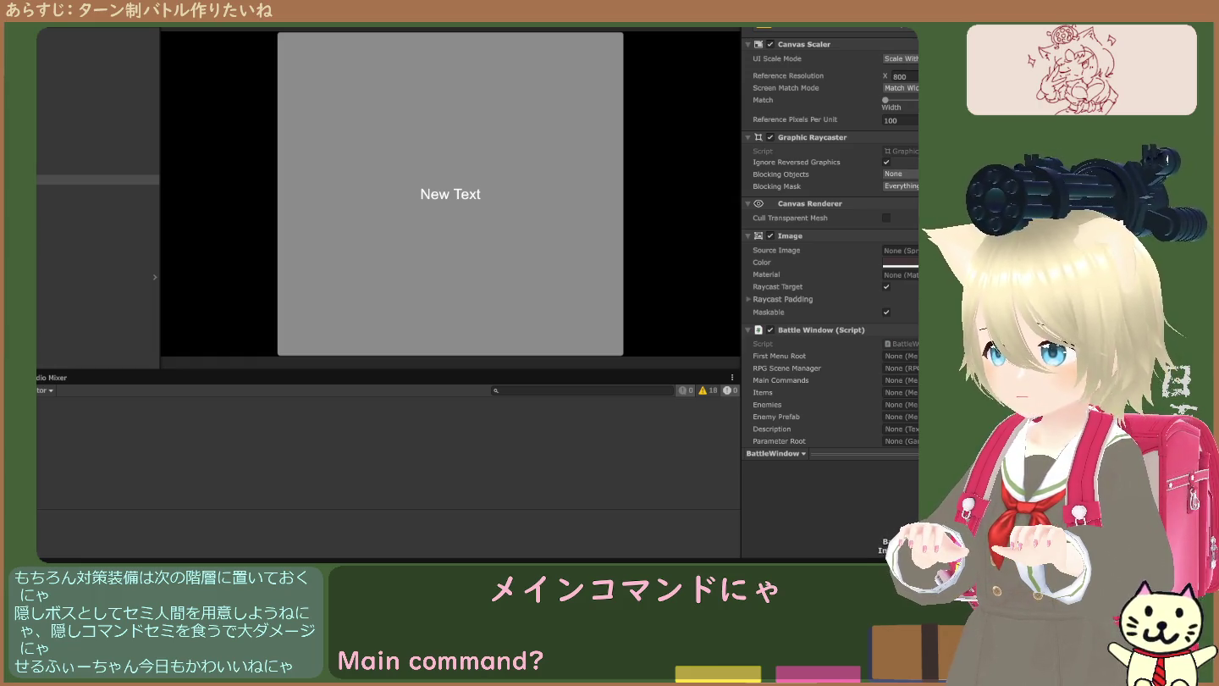
- Select MainCommands in the Hierarchy and check its missing Script field
{"action": "left_click", "coordinate": [94, 198]}
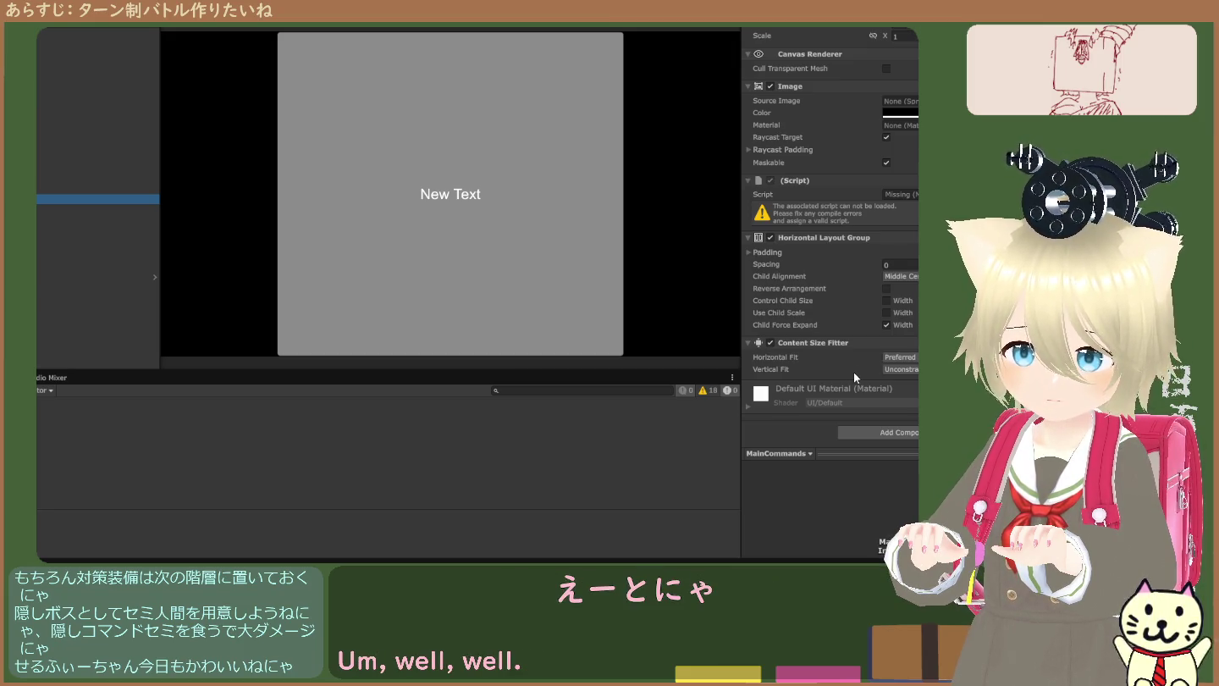
{"action": "left_click", "coordinate": [899, 194]}
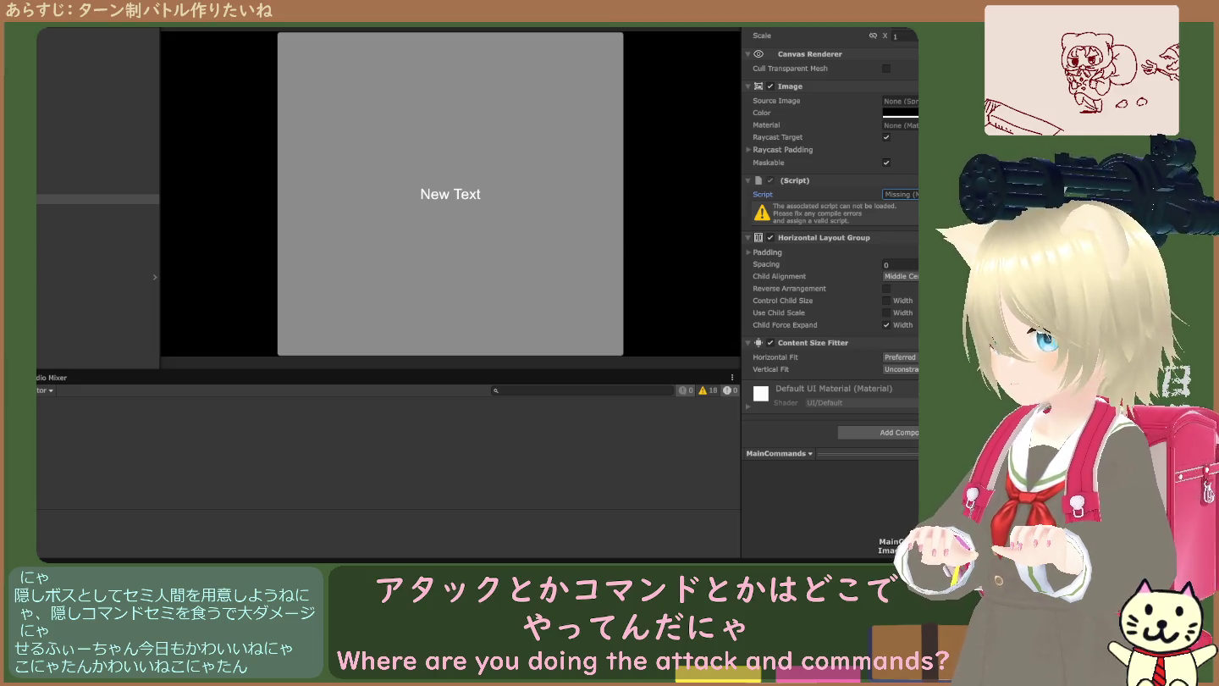
- Switch the bottom panel to the Project view at Assets > Scripts > Battle2
{"action": "left_click", "coordinate": [38, 378]}
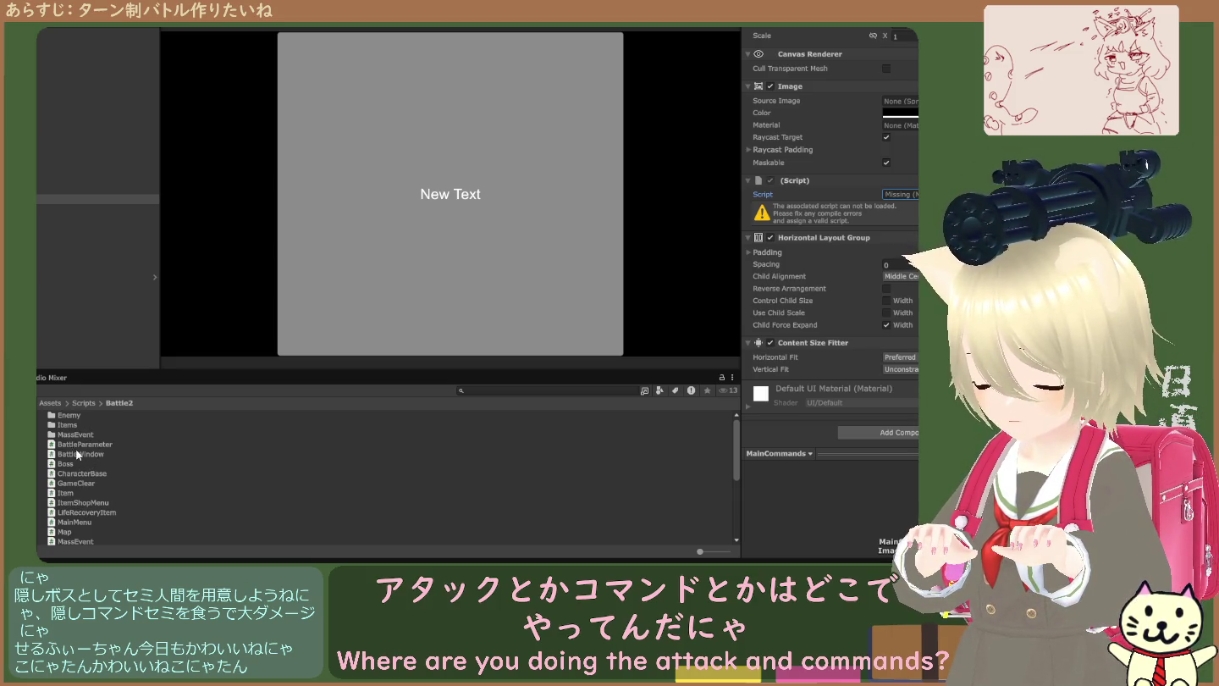
- Go to Assets, select RPGScene in the Scenes folder, then return to the top-level Assets folder
{"action": "left_click", "coordinate": [89, 403]}
{"action": "left_click", "coordinate": [58, 402]}
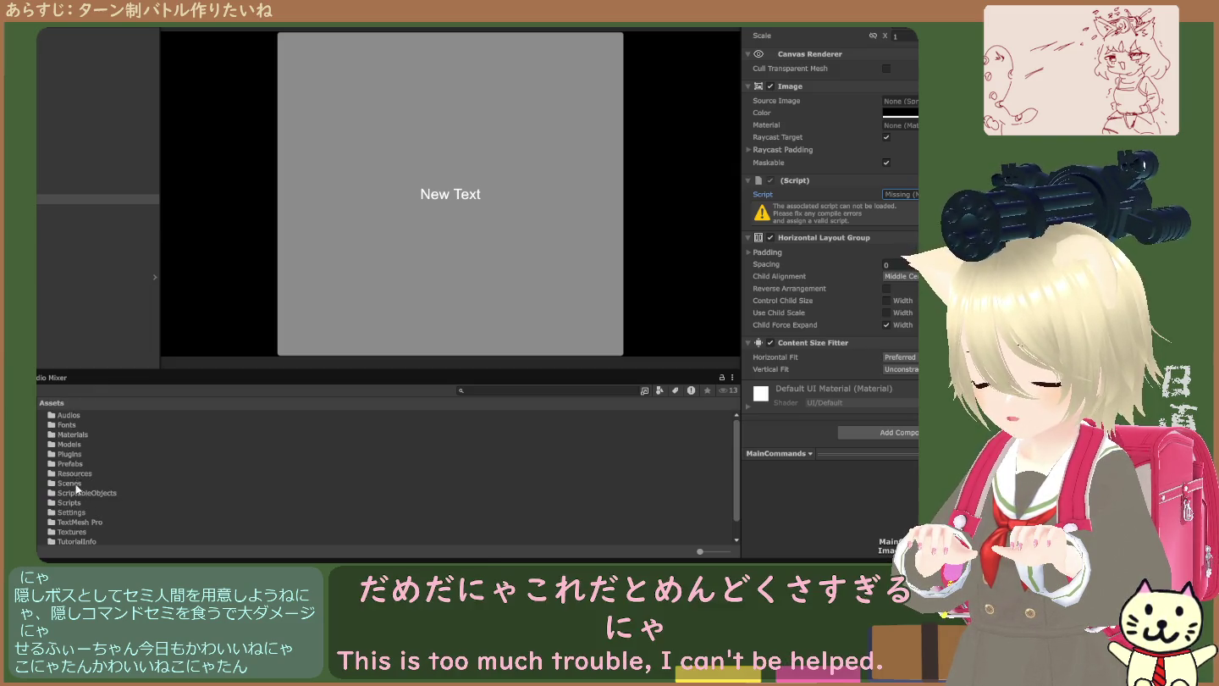
{"action": "double_click", "coordinate": [74, 482]}
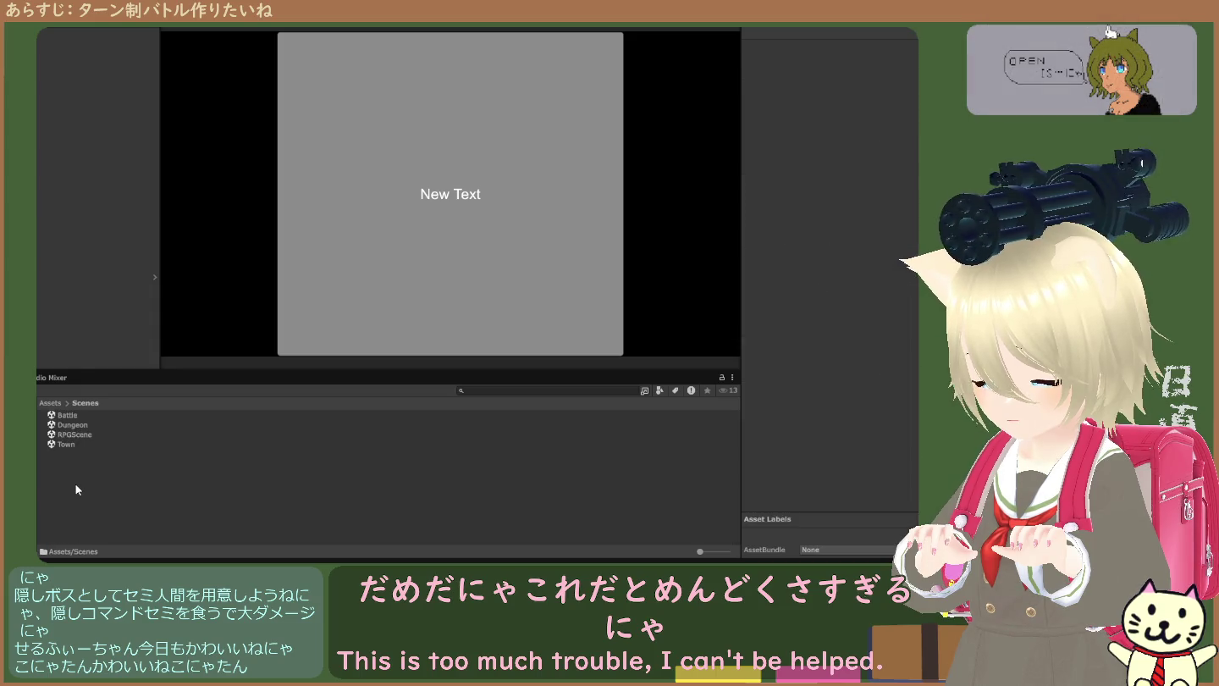
{"action": "left_click", "coordinate": [73, 435]}
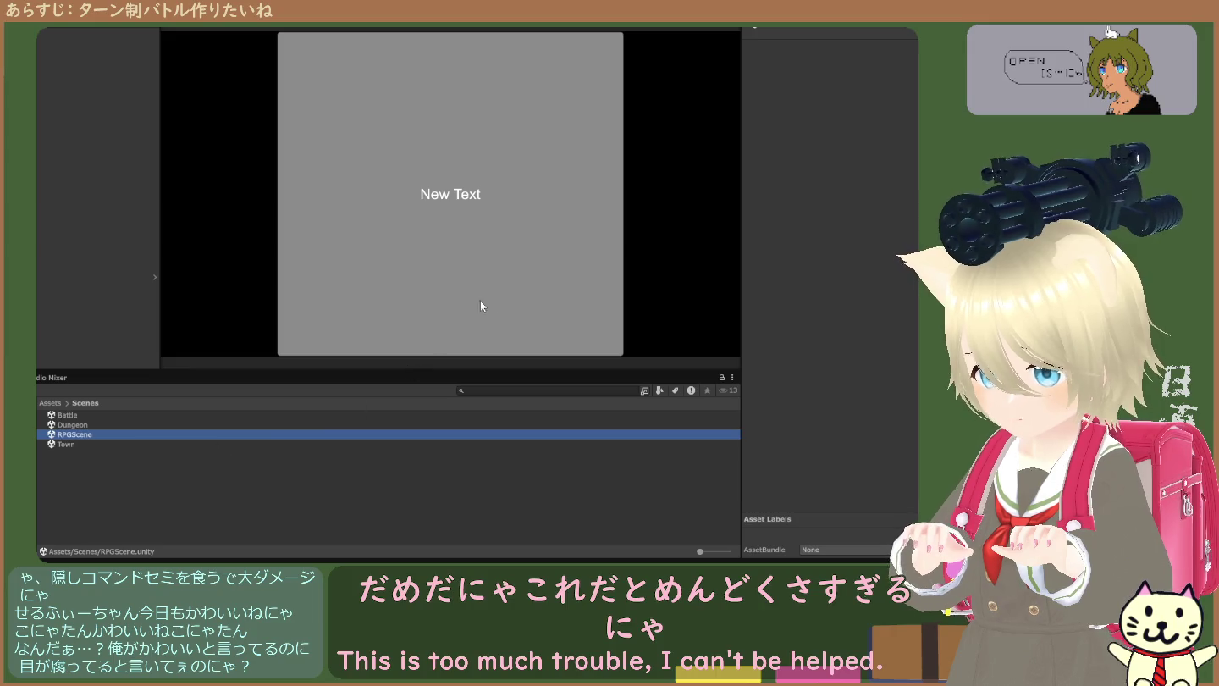
{"action": "left_click", "coordinate": [49, 404]}
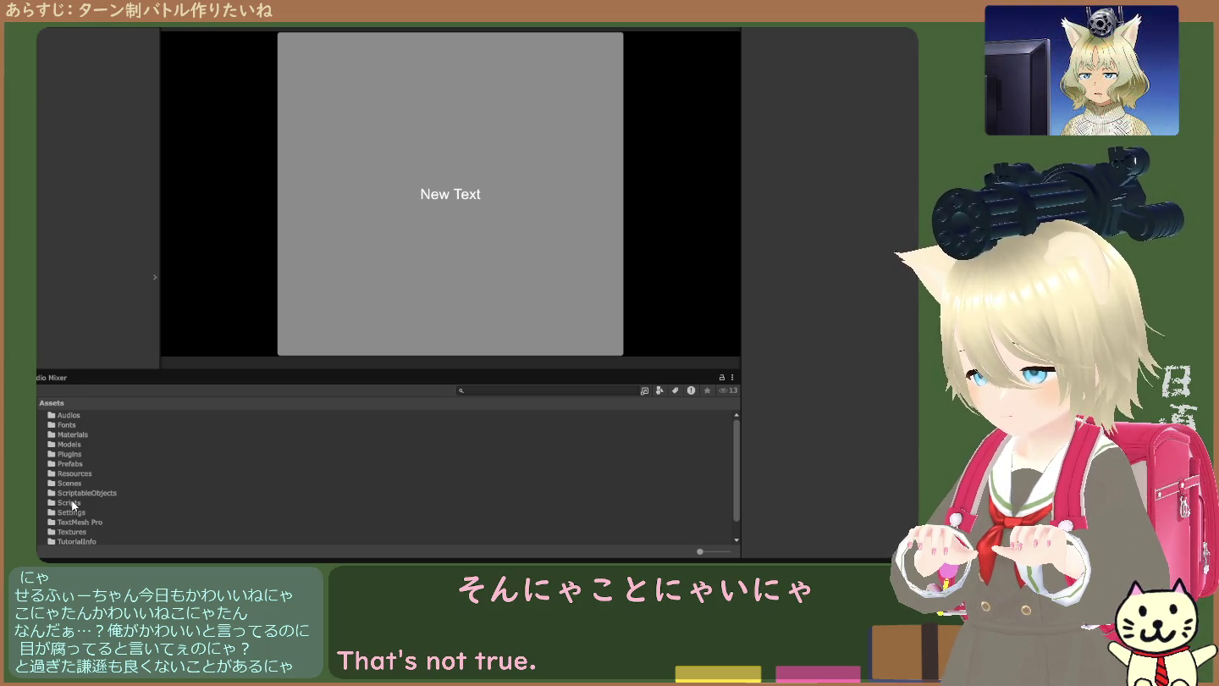
- Open the Dungeon scene from the Scenes folder to show its battle screen with four 'あああ' / 1000 menu slots
{"action": "double_click", "coordinate": [73, 487]}
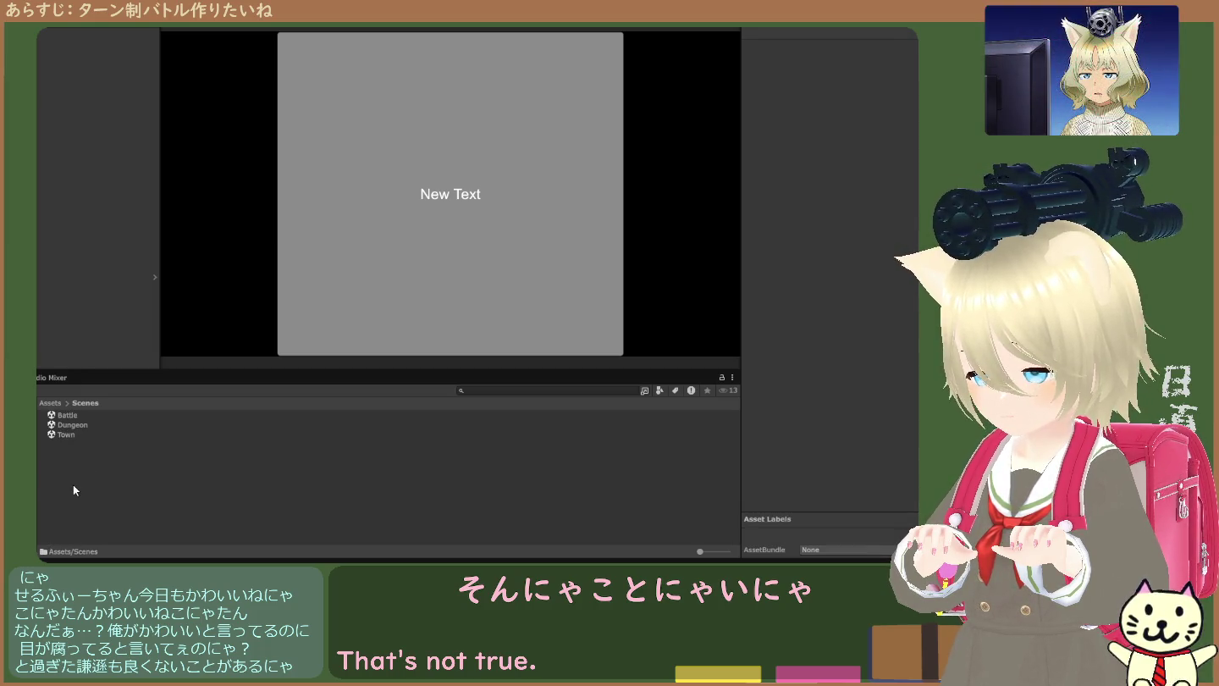
{"action": "left_click", "coordinate": [74, 425]}
{"action": "double_click", "coordinate": [74, 425]}
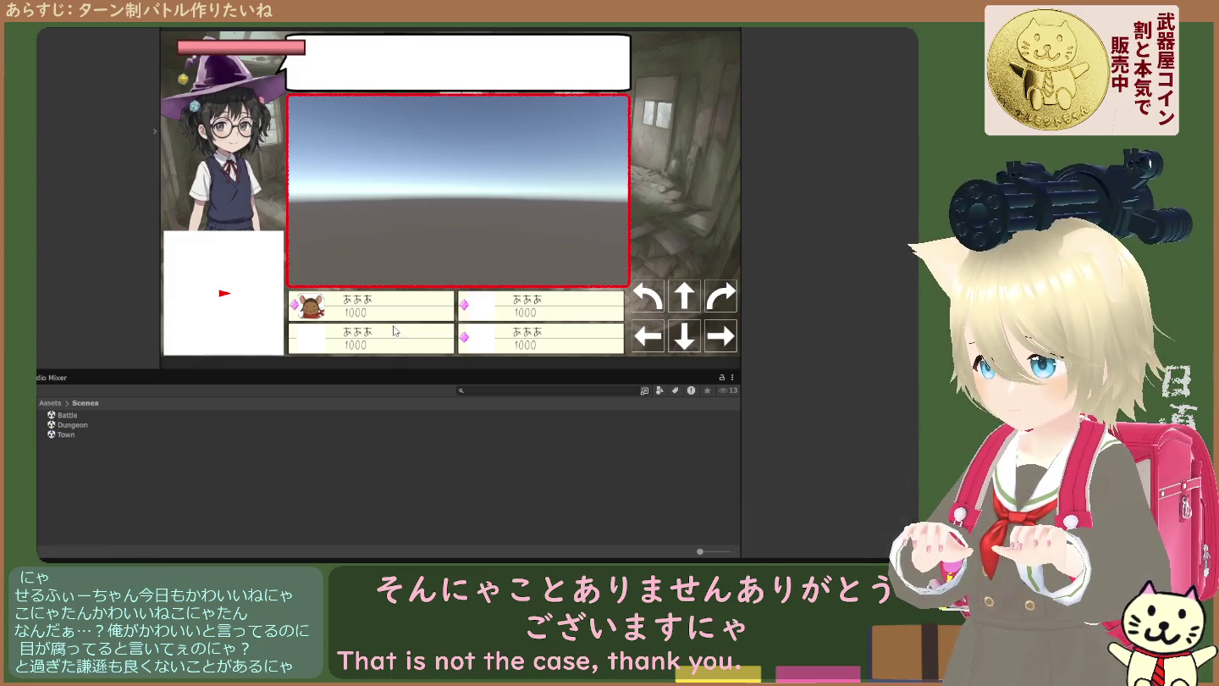
{"action": "left_click", "coordinate": [98, 413]}
{"action": "left_click", "coordinate": [75, 424]}
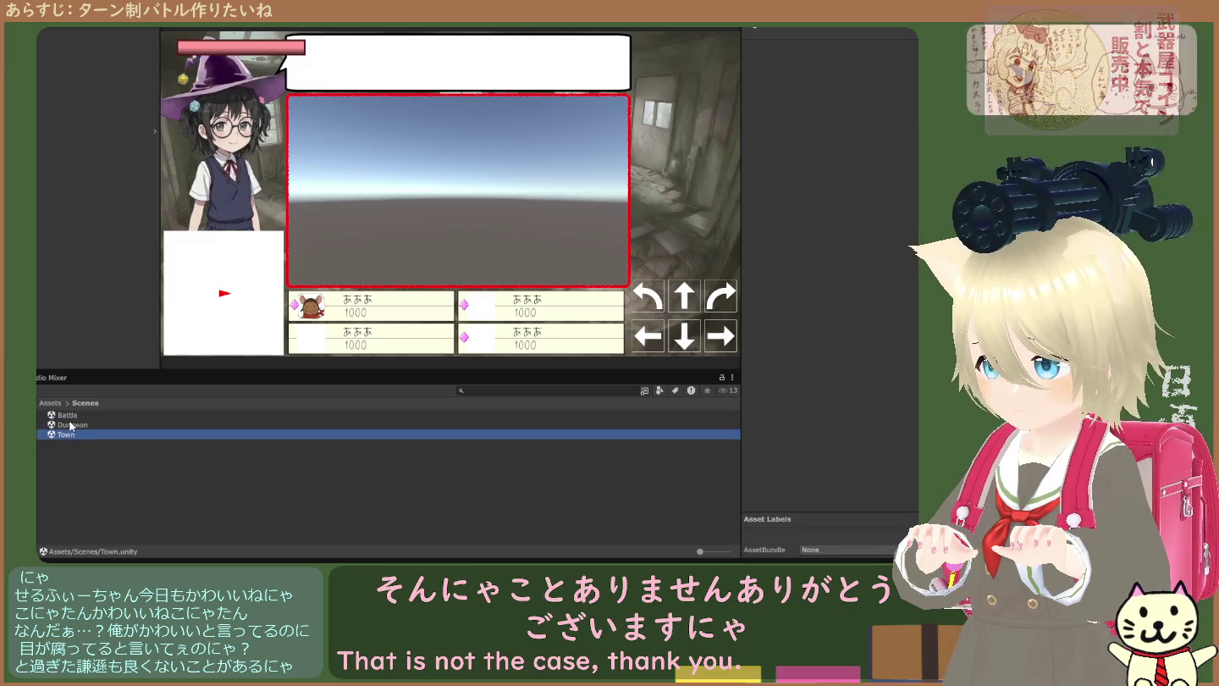
{"action": "left_click", "coordinate": [73, 415]}
{"action": "left_click", "coordinate": [72, 425]}
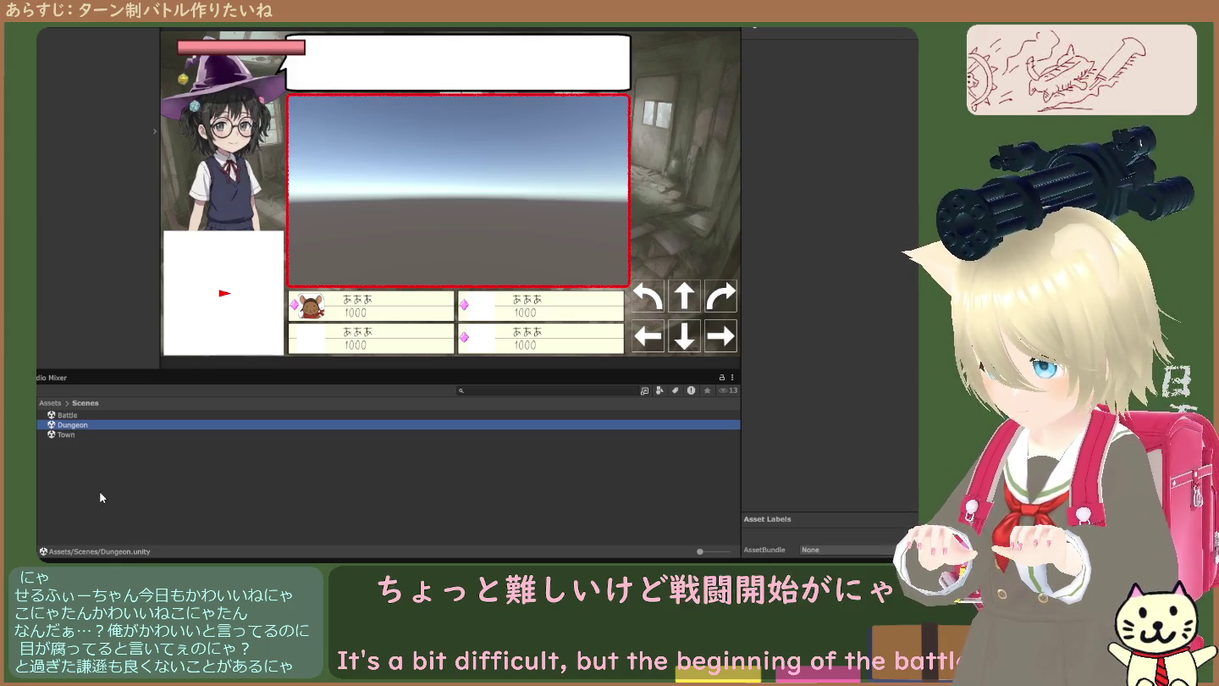
{"action": "left_click", "coordinate": [47, 403]}
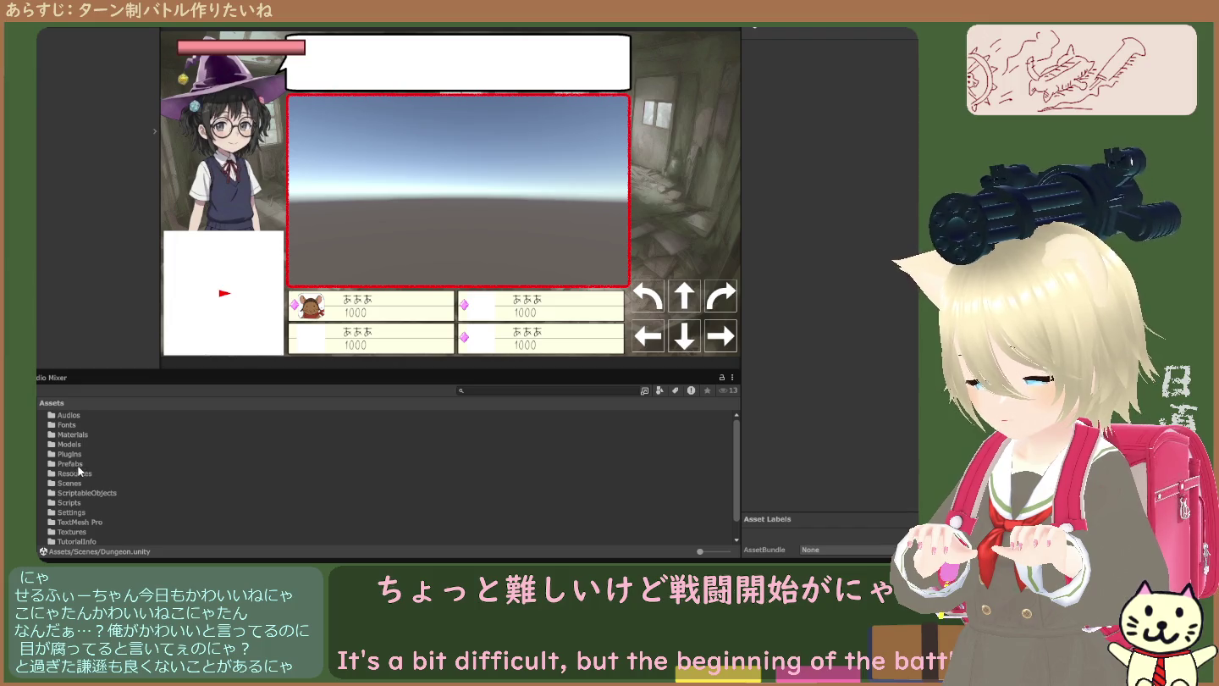
- Go into Assets > Scripts > Battle2 and select the RandomEncount script
{"action": "left_click", "coordinate": [76, 503]}
{"action": "double_click", "coordinate": [76, 503]}
{"action": "double_click", "coordinate": [81, 425]}
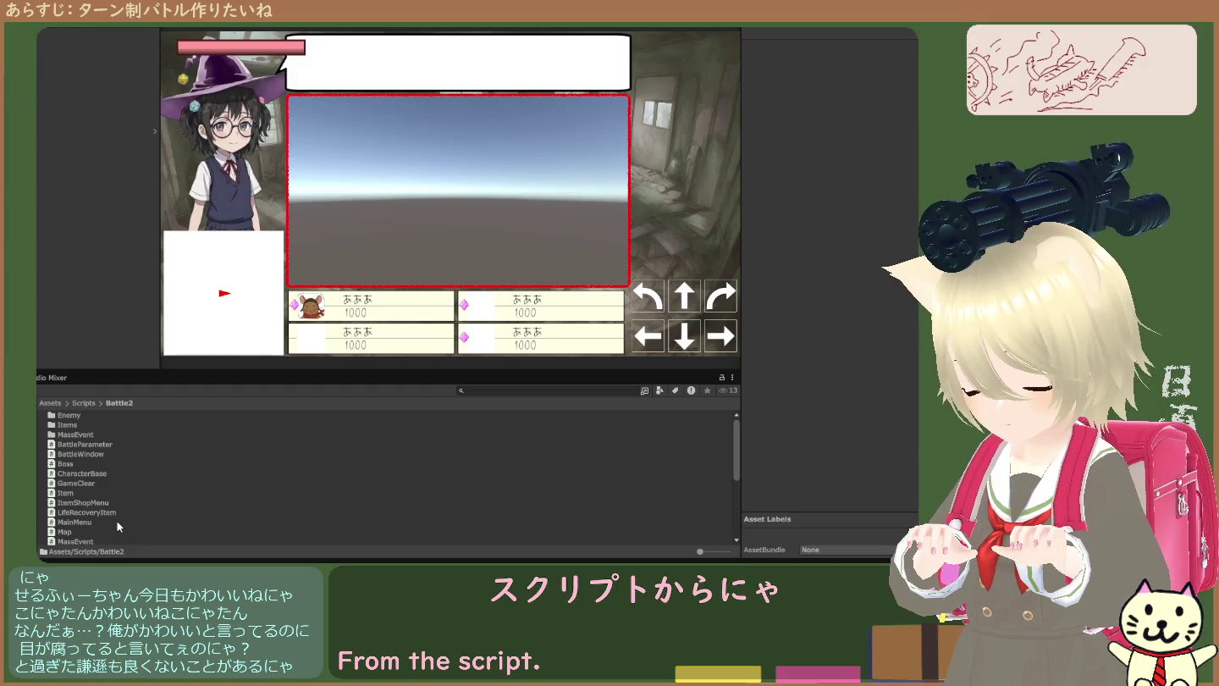
{"action": "scroll", "coordinate": [118, 527], "scroll_direction": "down", "scroll_amount": 2}
{"action": "scroll", "coordinate": [123, 517], "scroll_direction": "down", "scroll_amount": 3}
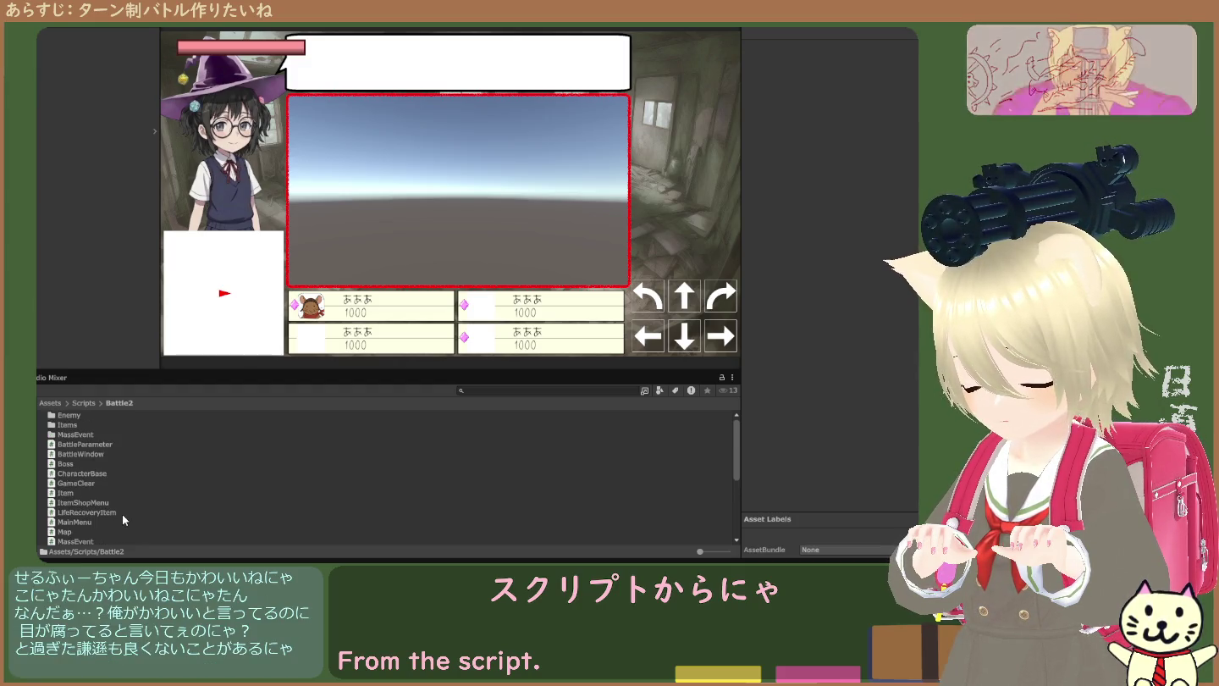
{"action": "scroll", "coordinate": [122, 516], "scroll_direction": "down", "scroll_amount": 4}
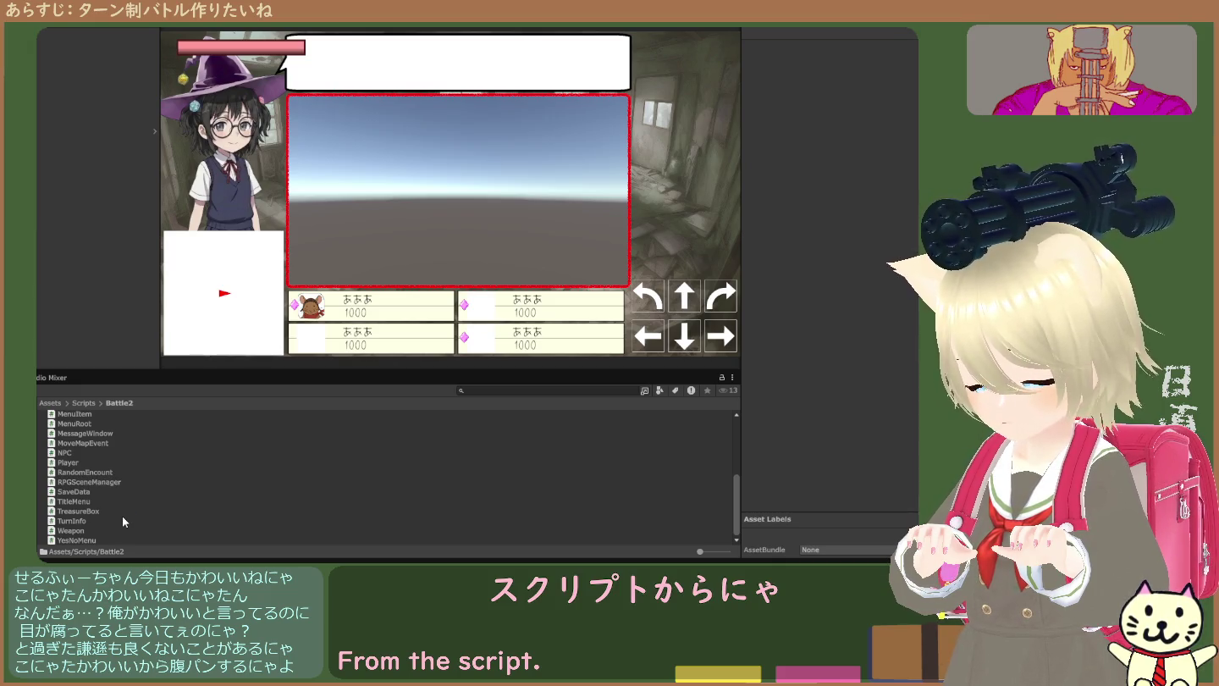
{"action": "left_click", "coordinate": [86, 472]}
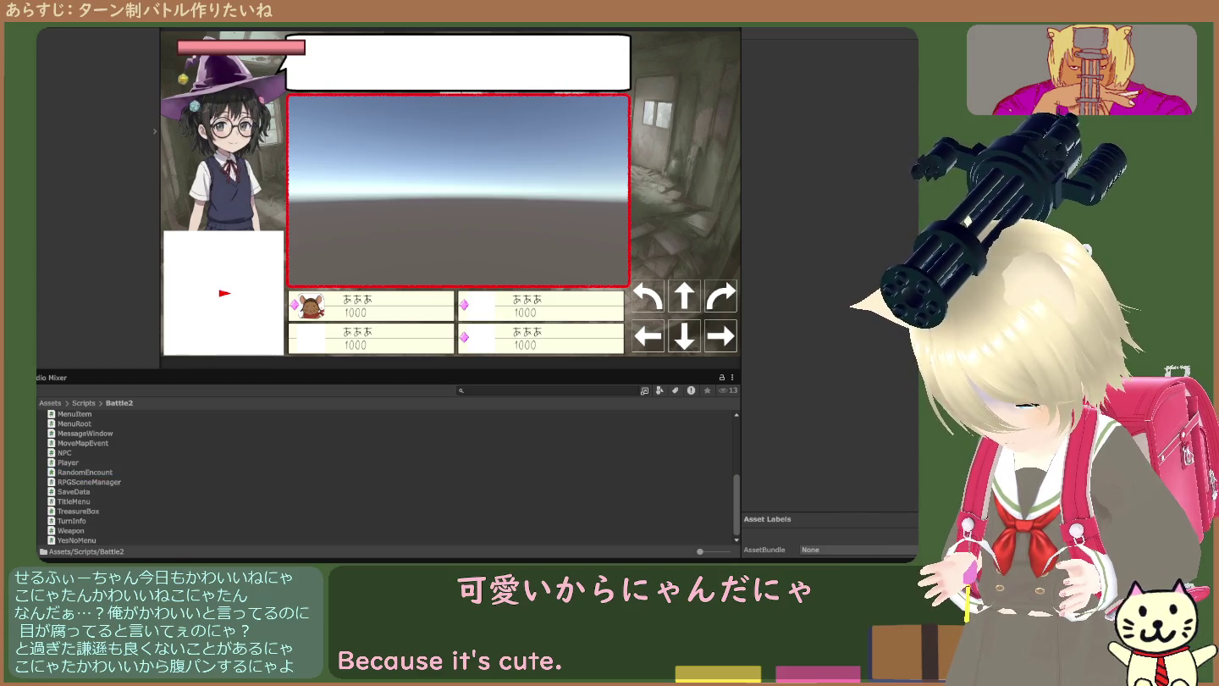
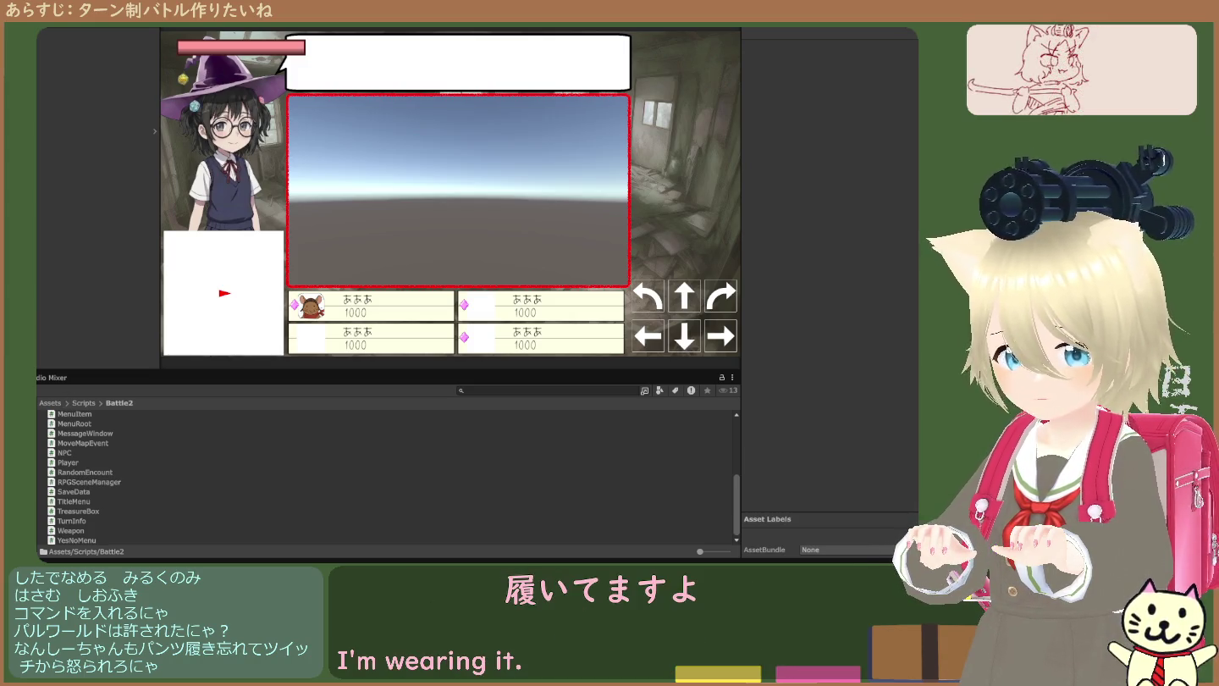
- Select every script and folder in Battle2, then open its Scenes folder to list RPGScene
{"action": "scroll", "coordinate": [381, 475], "scroll_direction": "up", "scroll_amount": 5}
{"action": "left_click", "coordinate": [71, 416]}
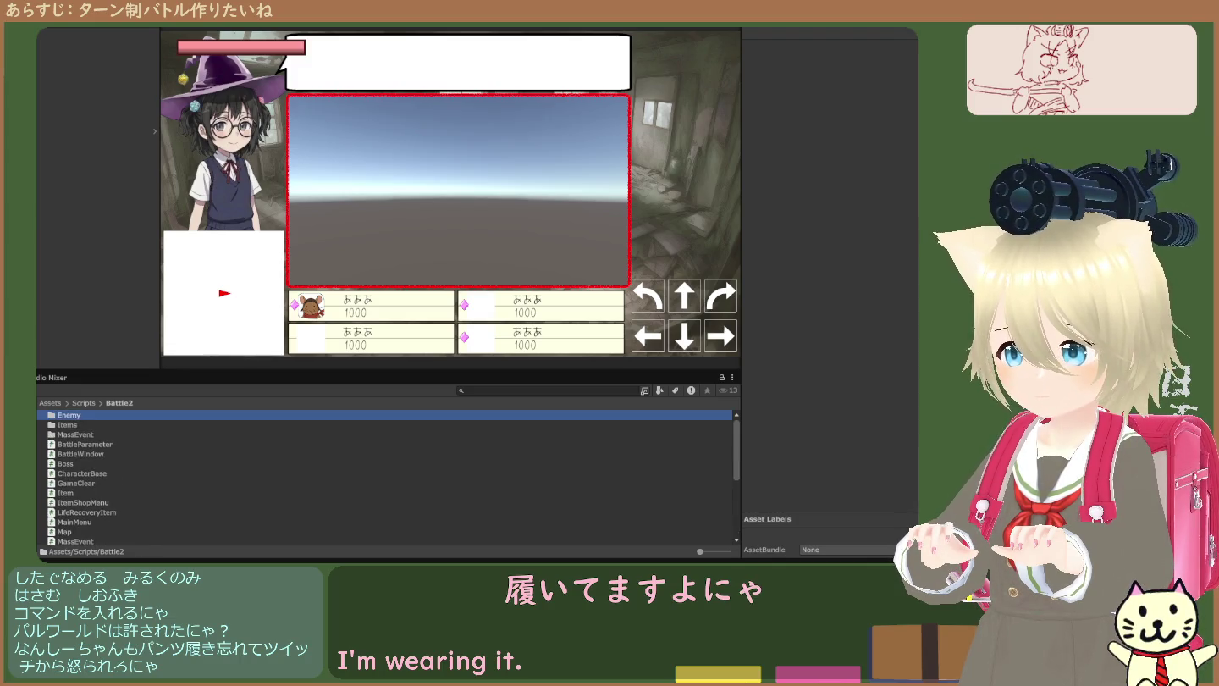
{"action": "scroll", "coordinate": [88, 507], "scroll_direction": "down", "scroll_amount": 5}
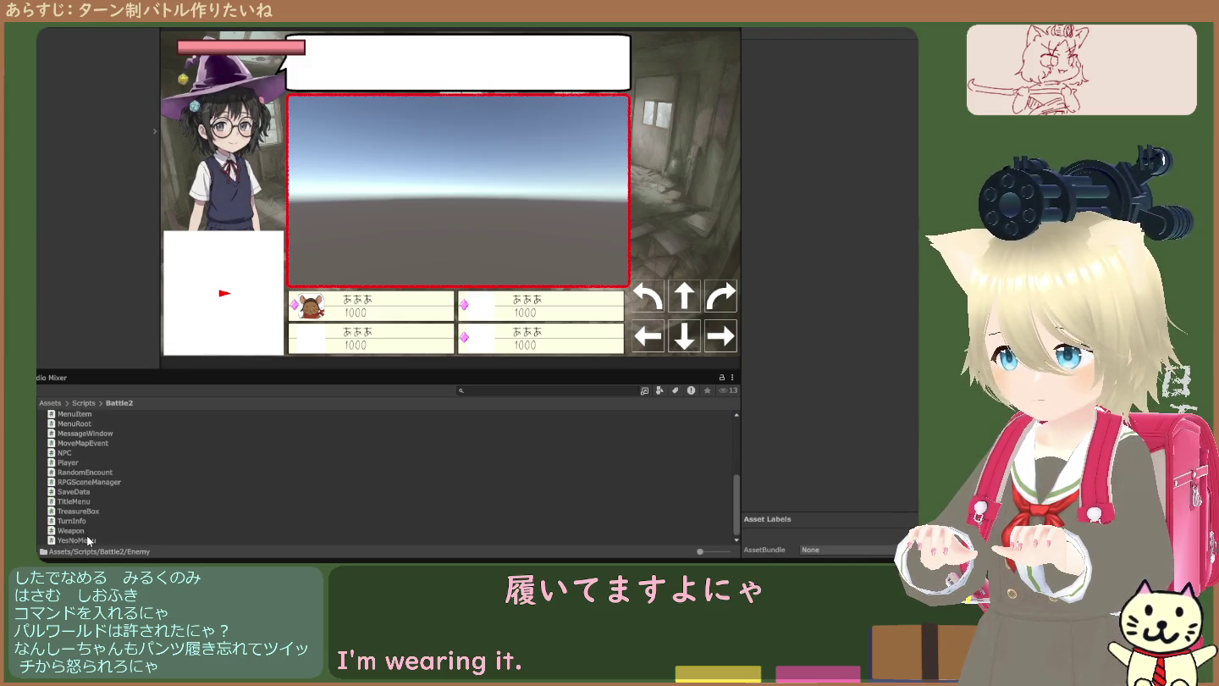
{"action": "left_click", "coordinate": [90, 540], "text": "shift"}
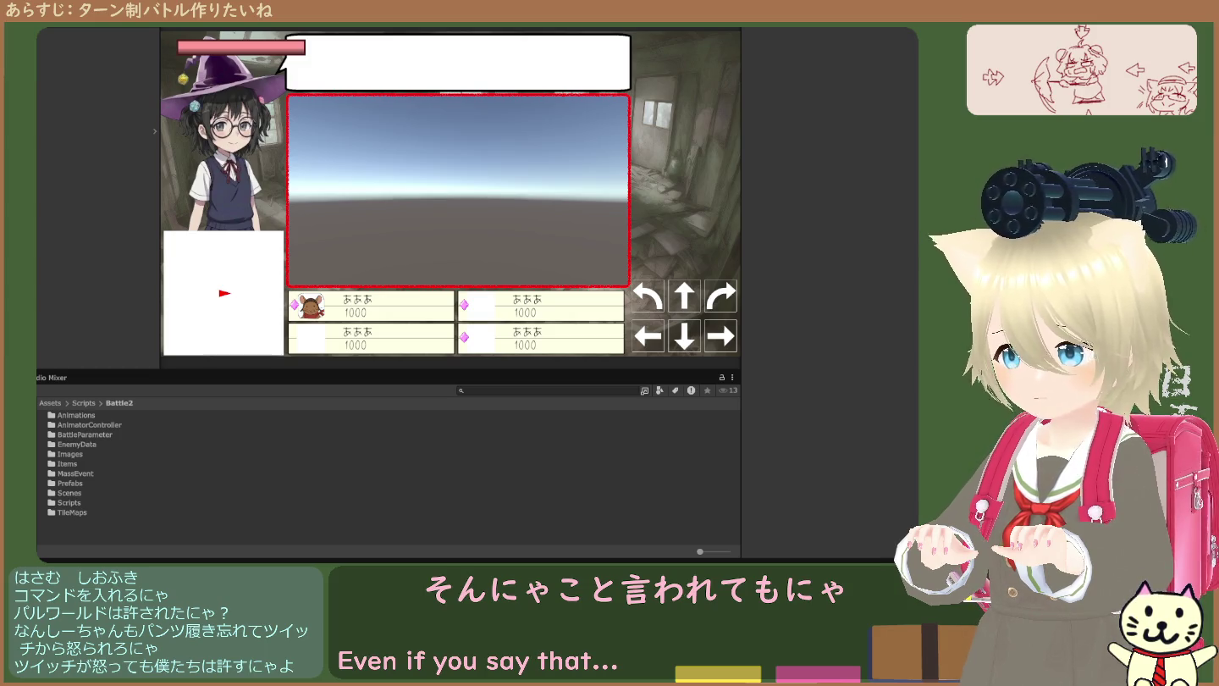
{"action": "double_click", "coordinate": [71, 493]}
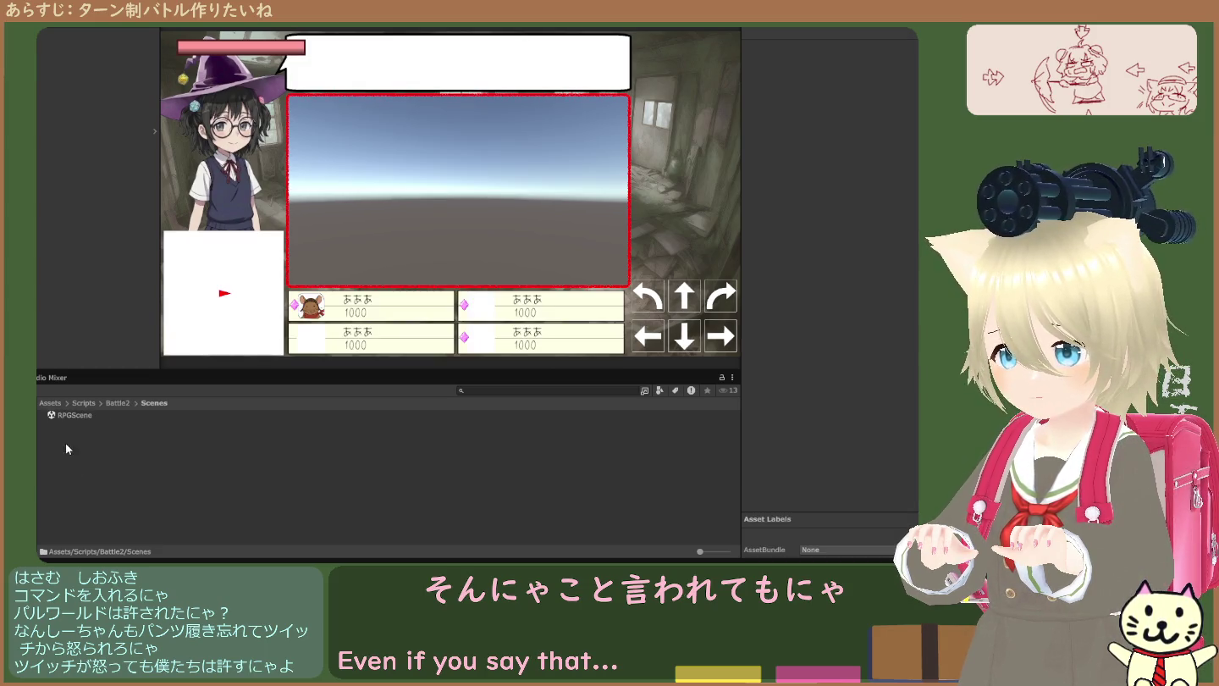
- Open RPGScene and start a new game with はじめから
{"action": "left_click", "coordinate": [62, 415]}
{"action": "double_click", "coordinate": [63, 415]}
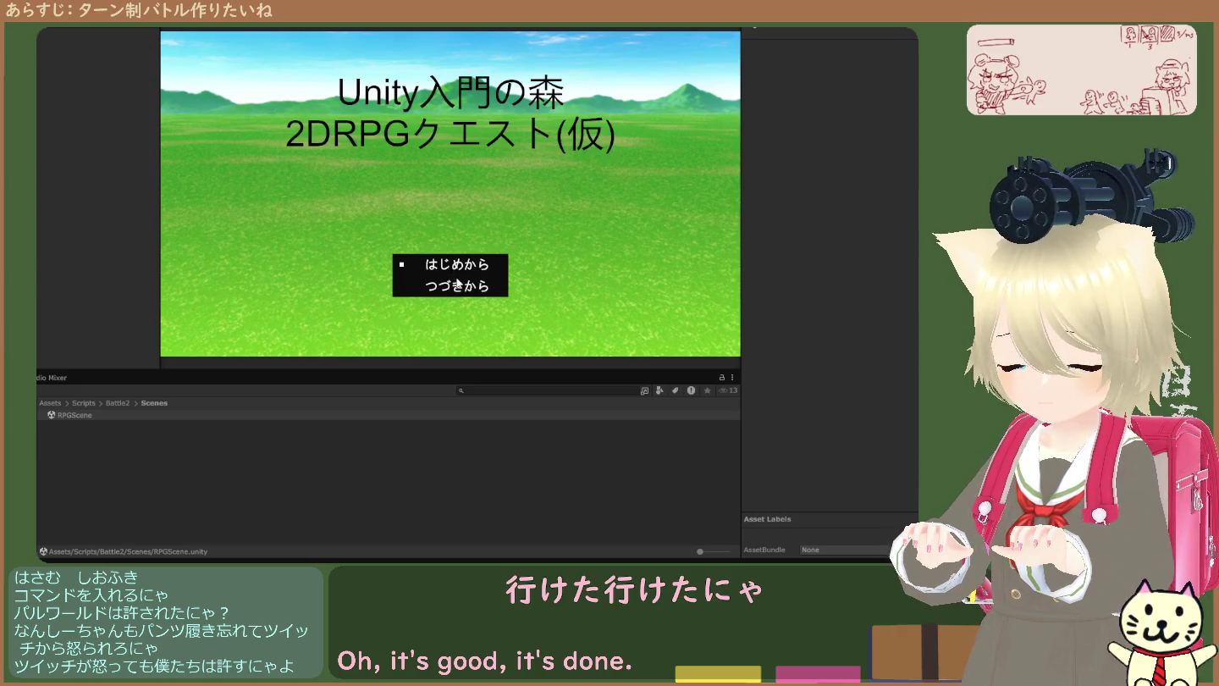
{"action": "left_click", "coordinate": [458, 284]}
- Walk the player around town with the arrow keys until a random battle starts
{"action": "key", "text": "Down"}
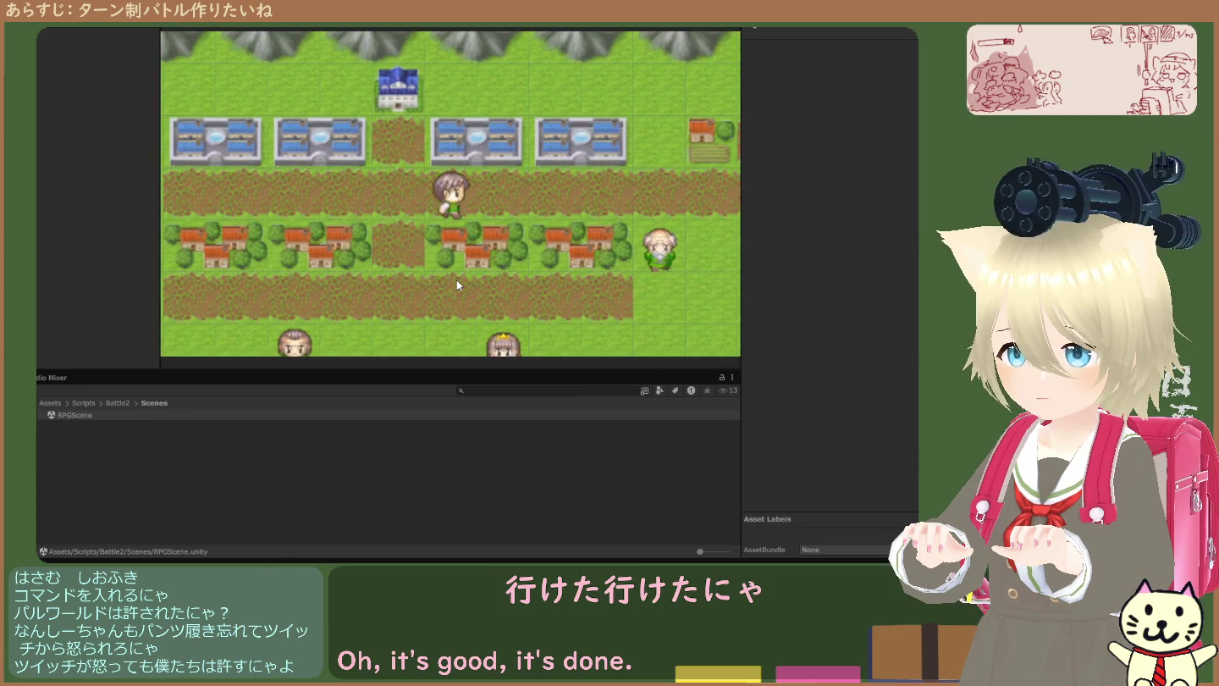
{"action": "key", "text": "Right"}
{"action": "key", "text": "Down"}
{"action": "key", "text": "Down"}
{"action": "key", "text": "Down"}
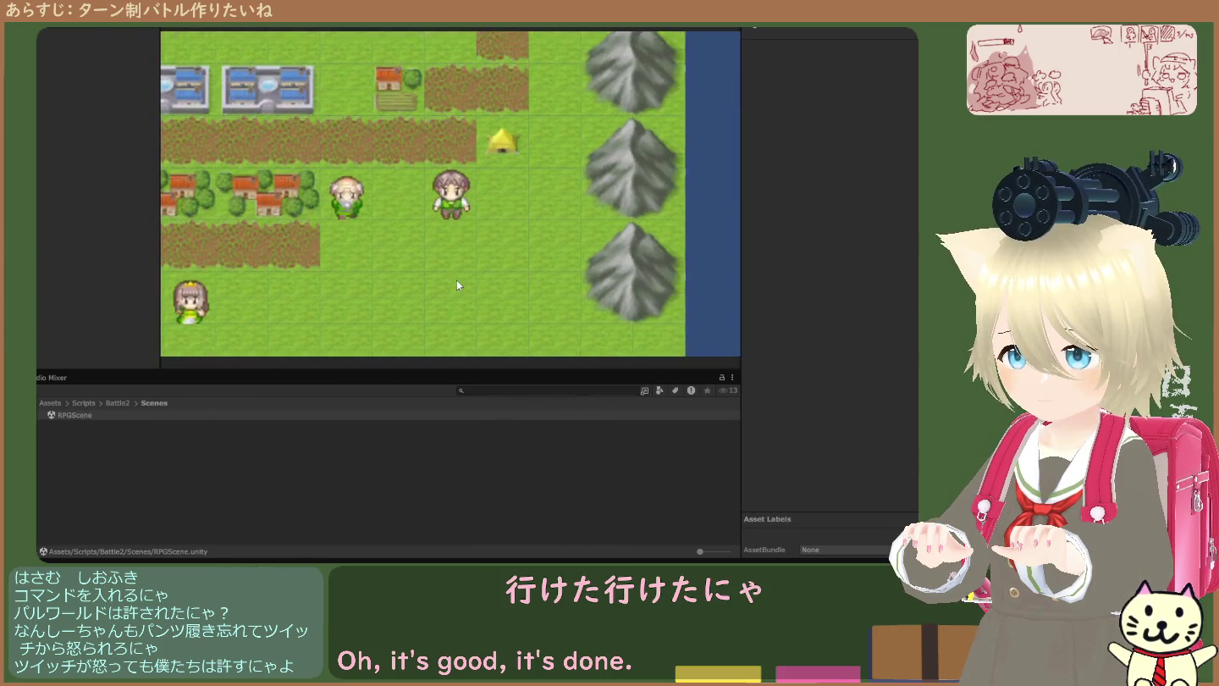
{"action": "key", "text": "Up"}
{"action": "key", "text": "Up"}
{"action": "key", "text": "Up"}
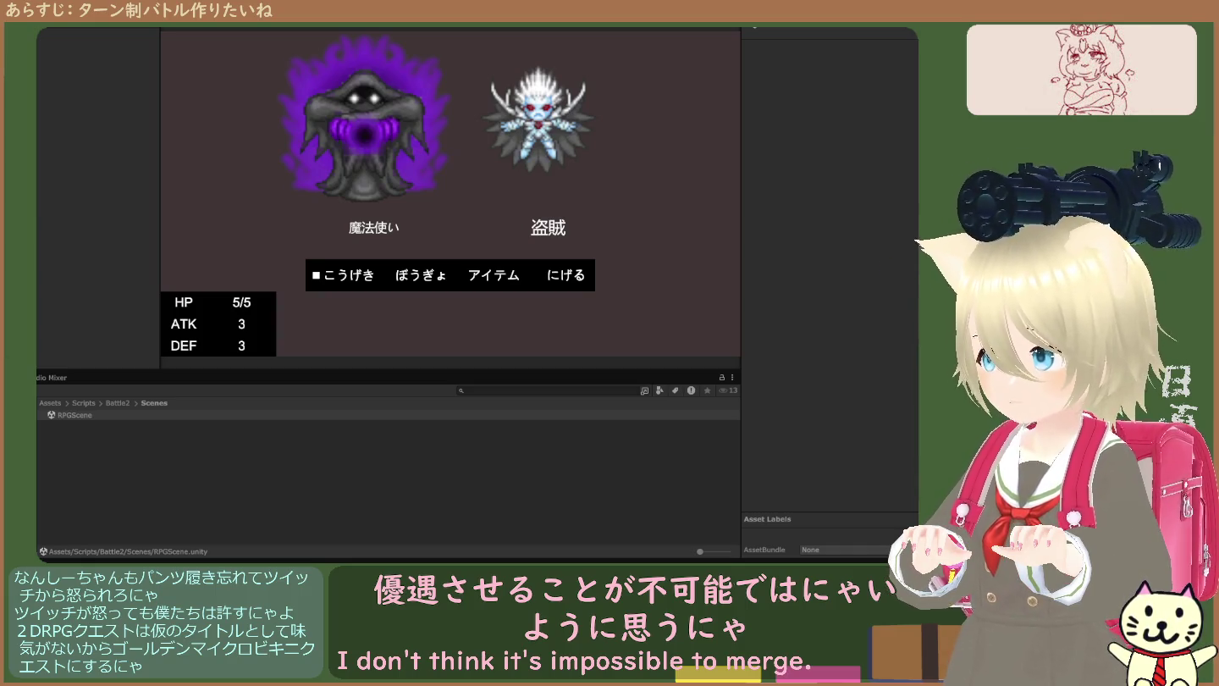
- In the running battle, attack the 盗賊 with こうげき
{"action": "left_click", "coordinate": [336, 505]}
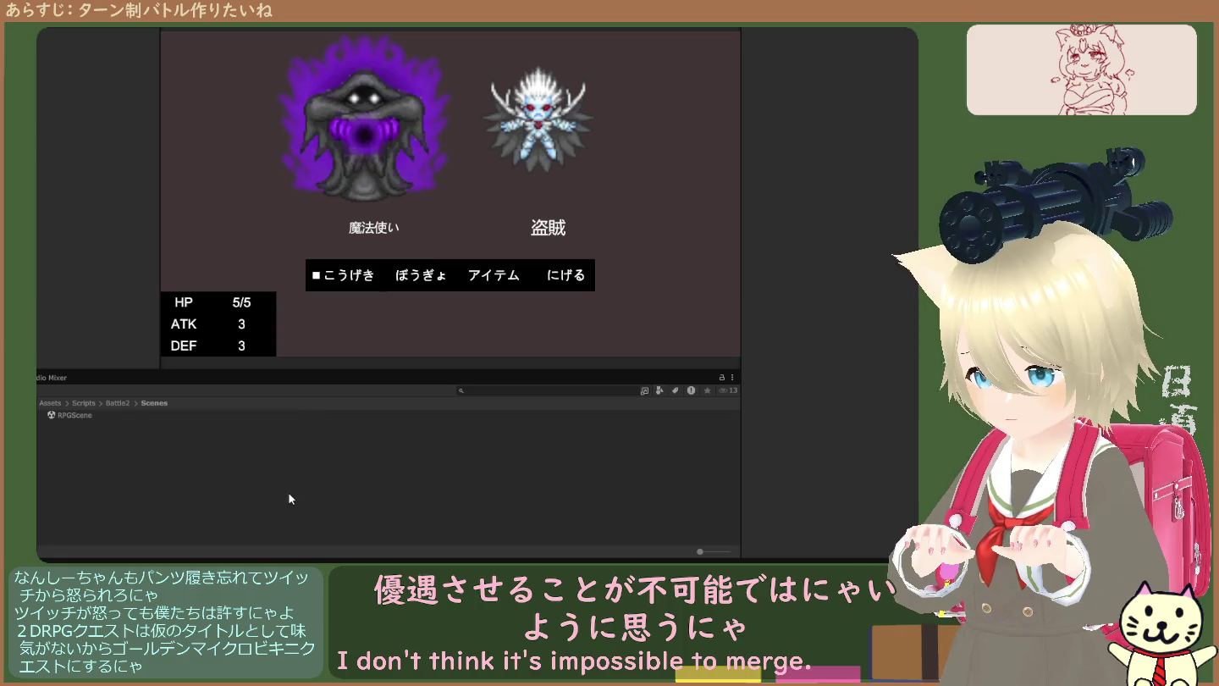
{"action": "left_click", "coordinate": [92, 414]}
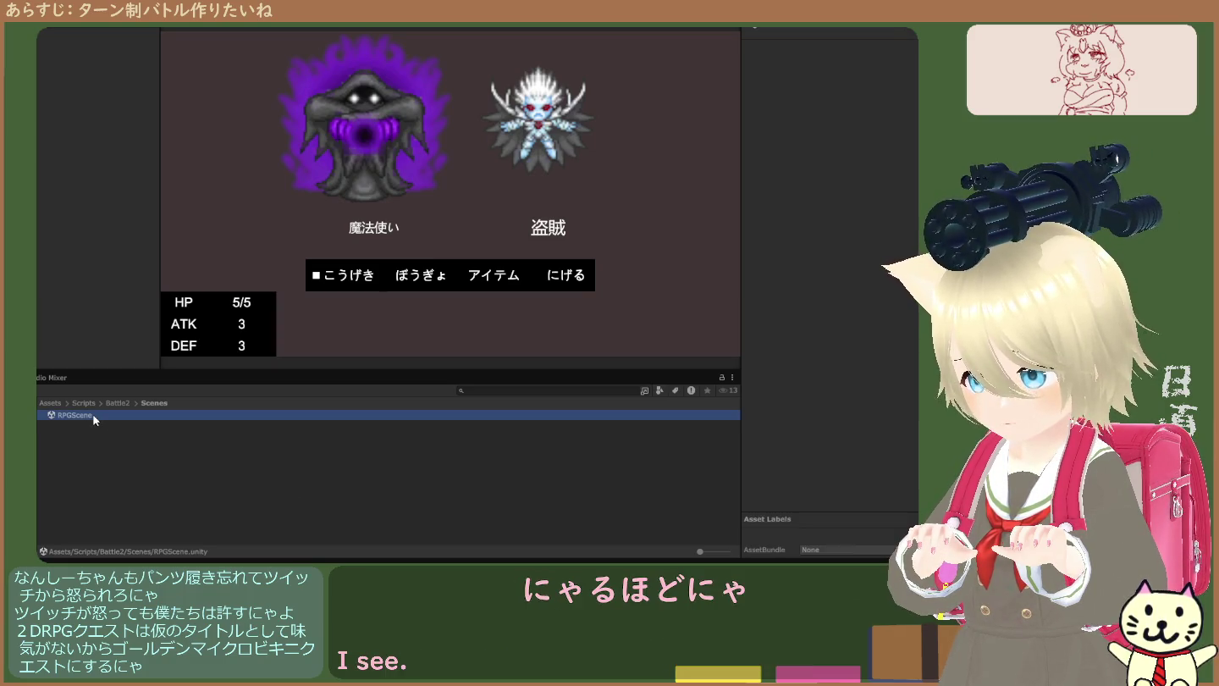
{"action": "left_click", "coordinate": [355, 279]}
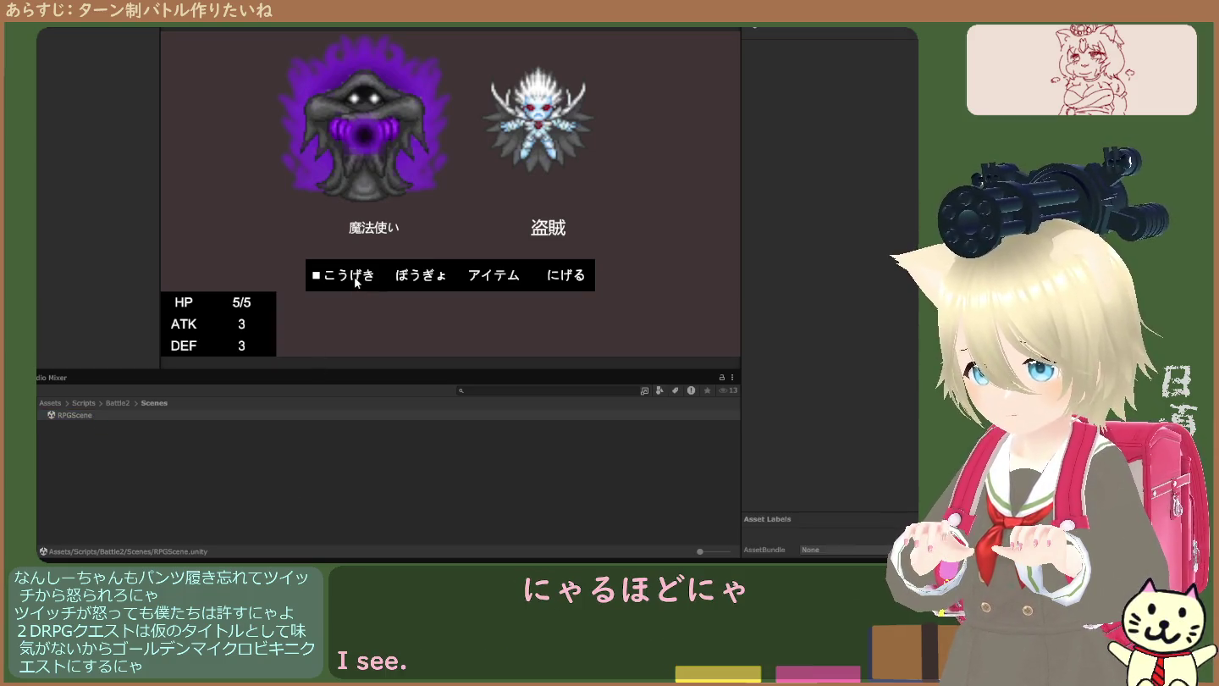
{"action": "key", "text": "Return"}
{"action": "key", "text": "Right"}
{"action": "key", "text": "Left"}
{"action": "key", "text": "Right"}
{"action": "key", "text": "Return"}
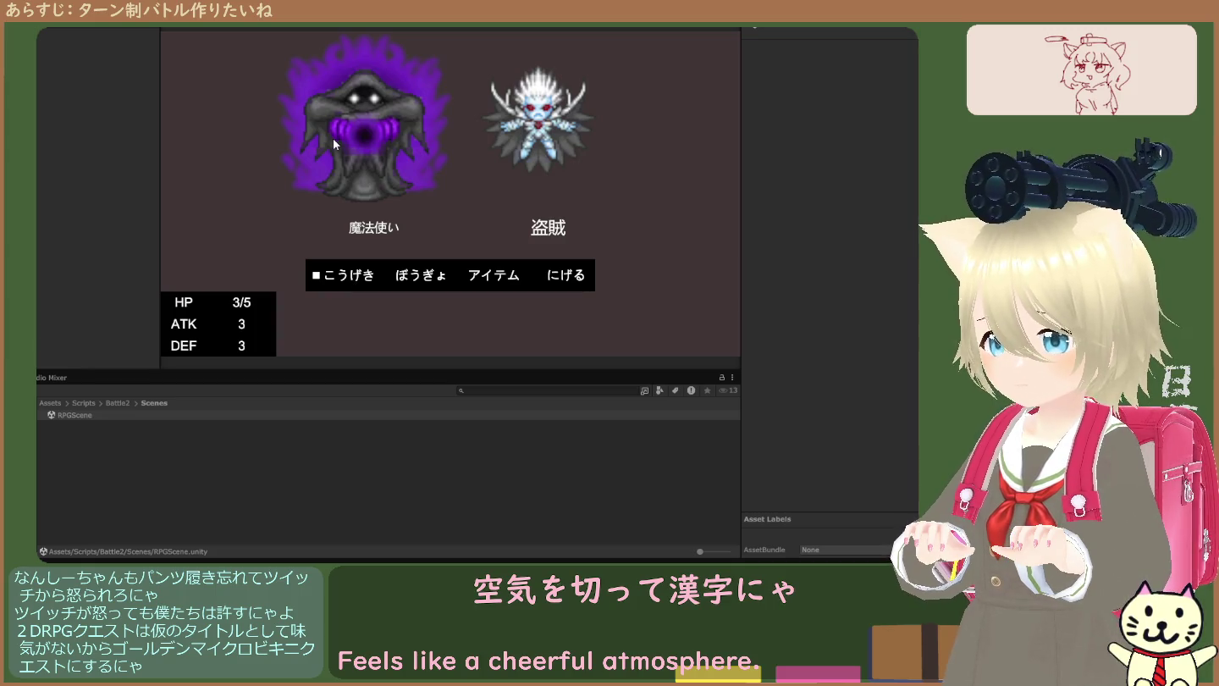
- Restart the game, try つづきから to see the no-save-data message, then stop playing
{"action": "key", "text": "ctrl+p"}
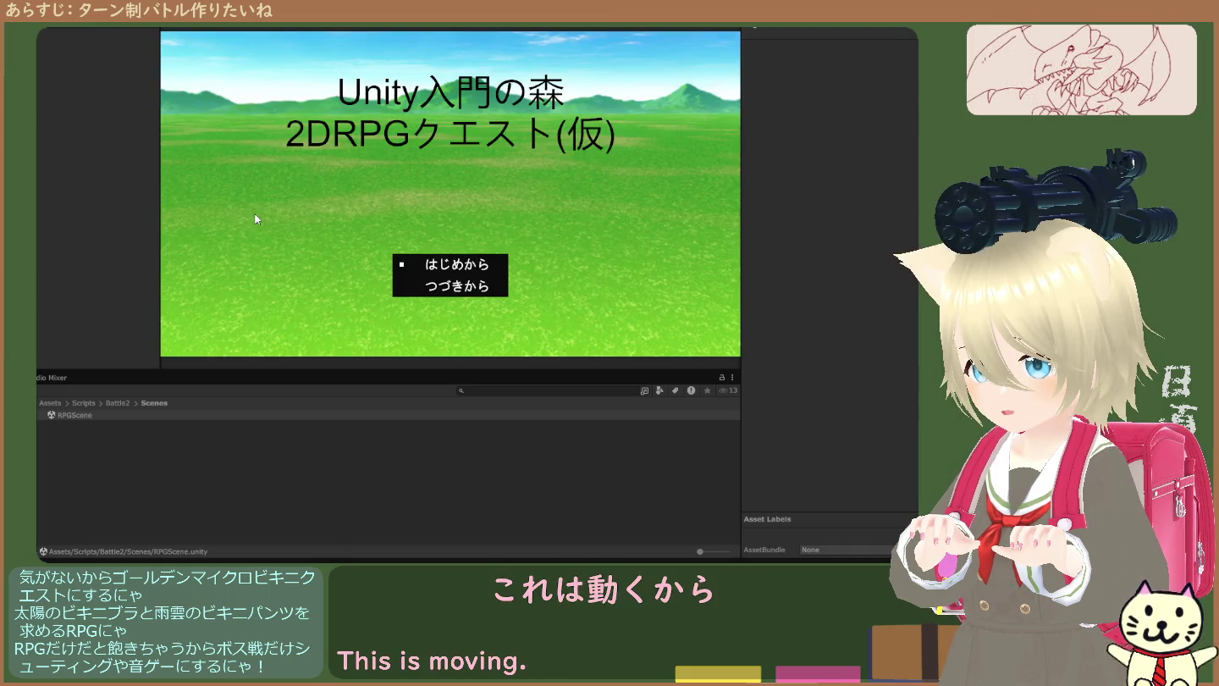
{"action": "left_click", "coordinate": [459, 289]}
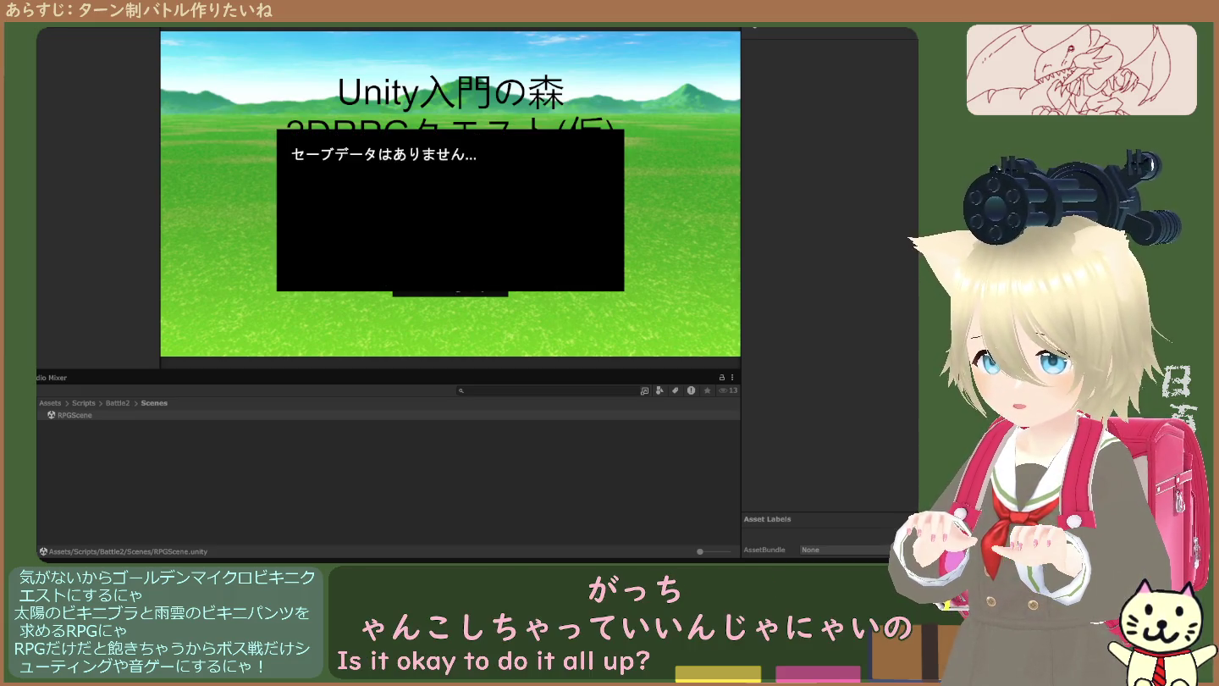
{"action": "key", "text": "ctrl+p"}
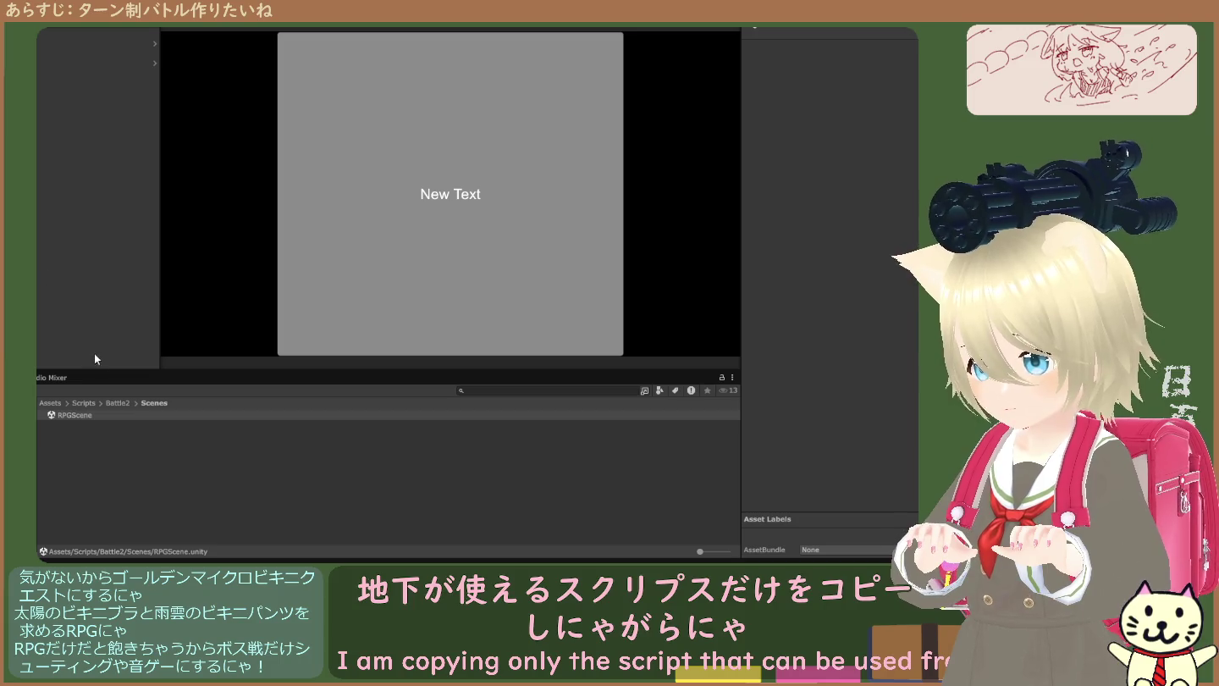
- Browse Assets > Plugins to see the Demigiant folder, then return to Assets
{"action": "left_click", "coordinate": [117, 403]}
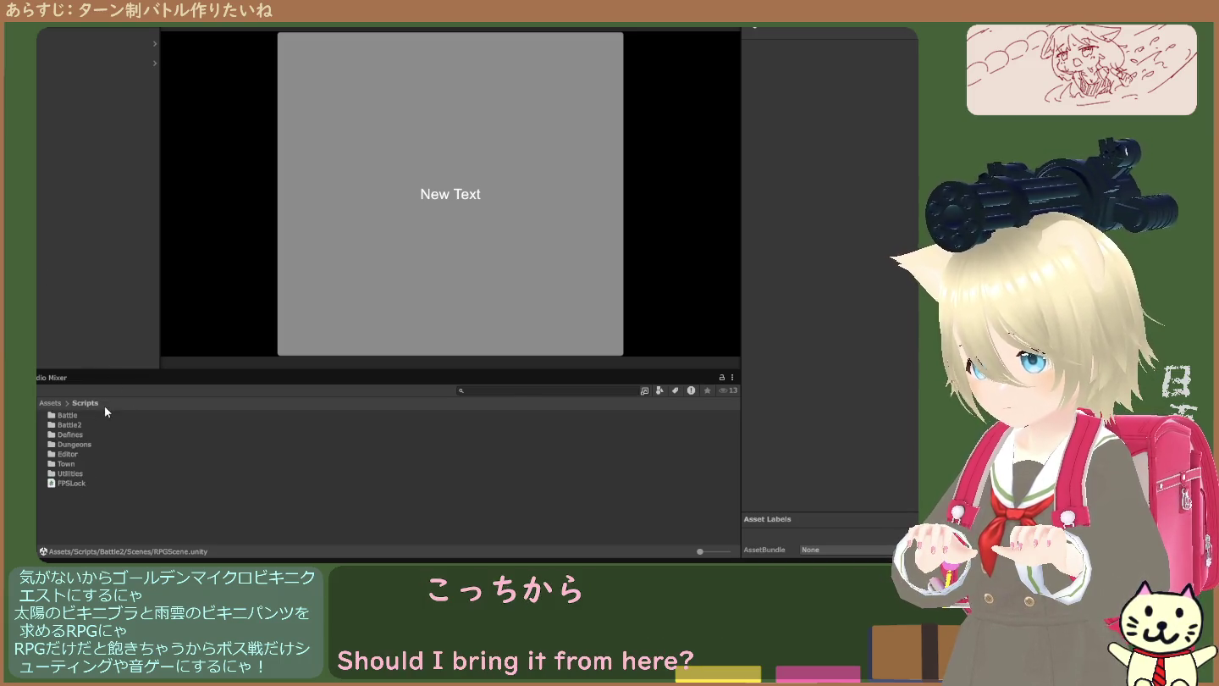
{"action": "left_click", "coordinate": [57, 405]}
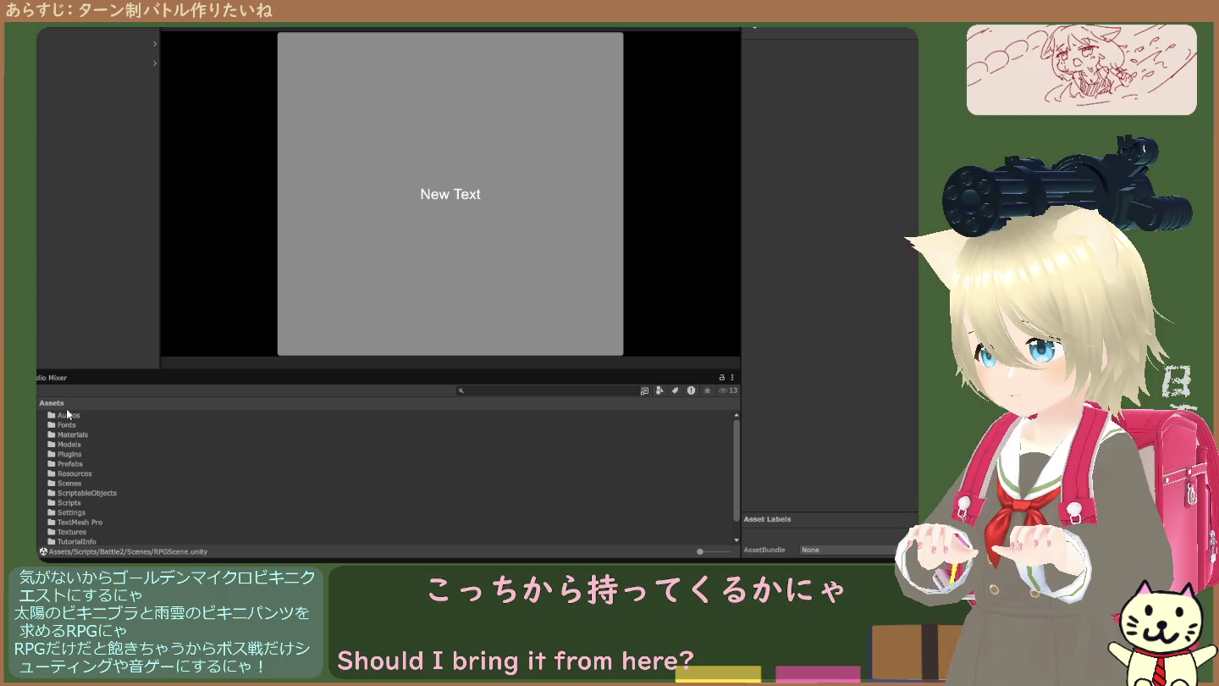
{"action": "double_click", "coordinate": [76, 454]}
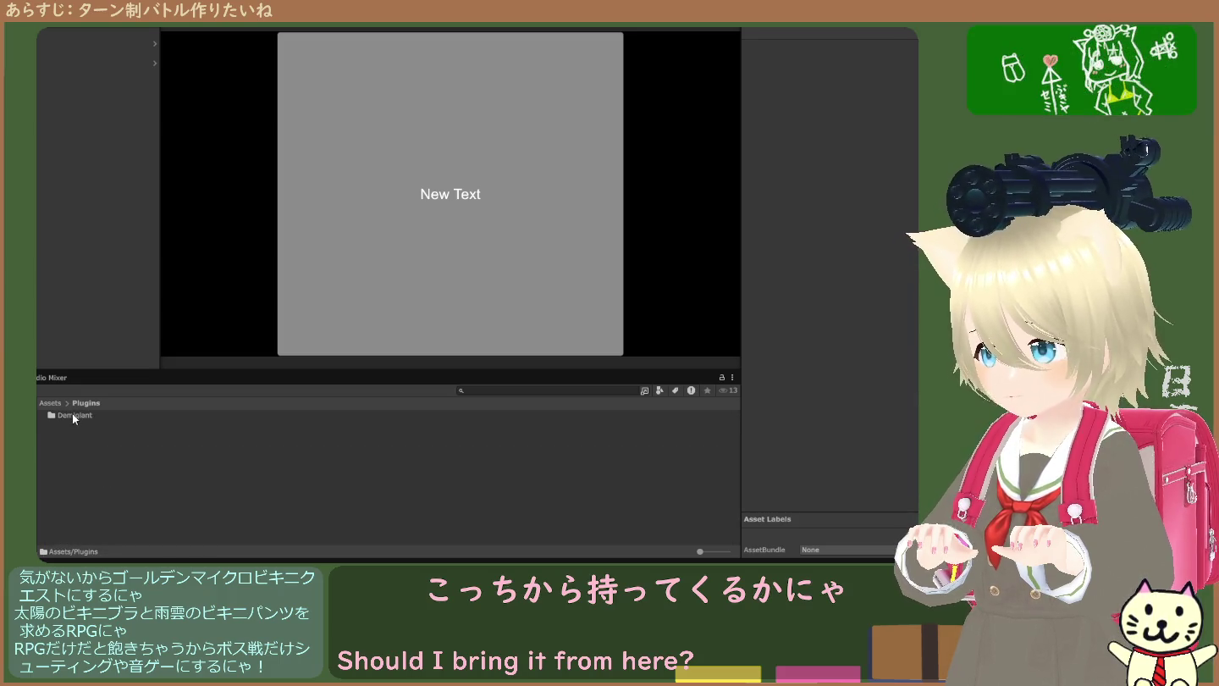
{"action": "left_click", "coordinate": [73, 414]}
{"action": "left_click", "coordinate": [50, 403]}
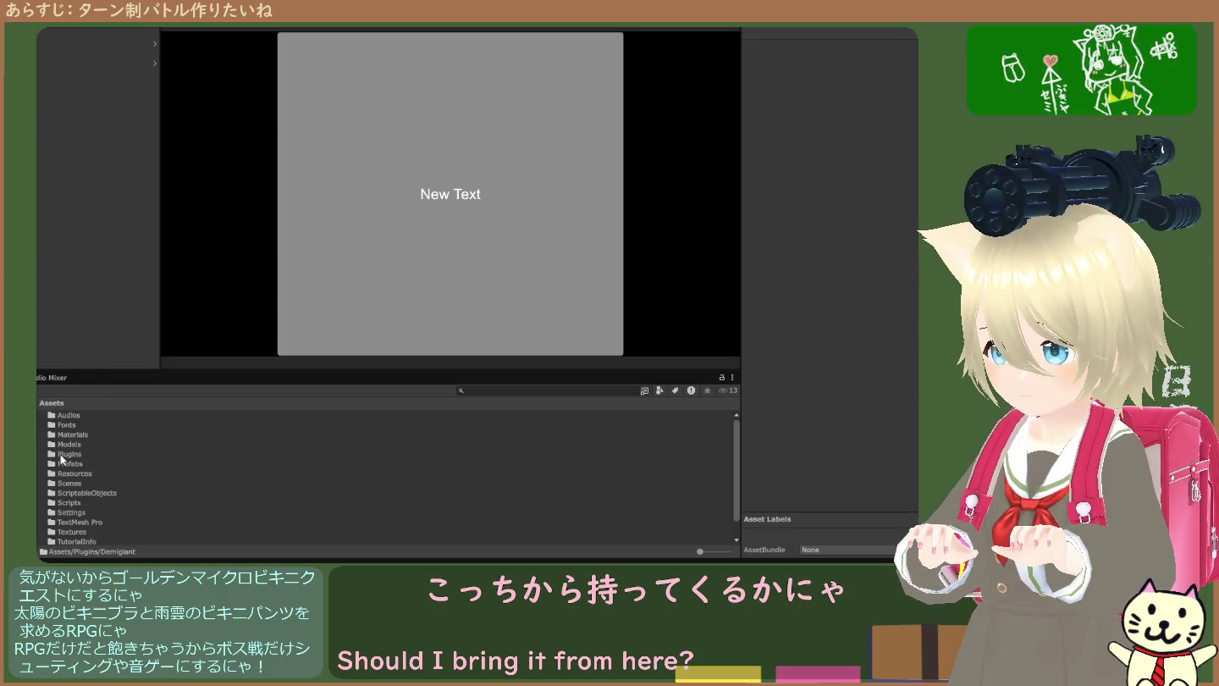
- Look through Prefabs and its Battle and Dungeon subfolders, then return to Assets
{"action": "double_click", "coordinate": [62, 464]}
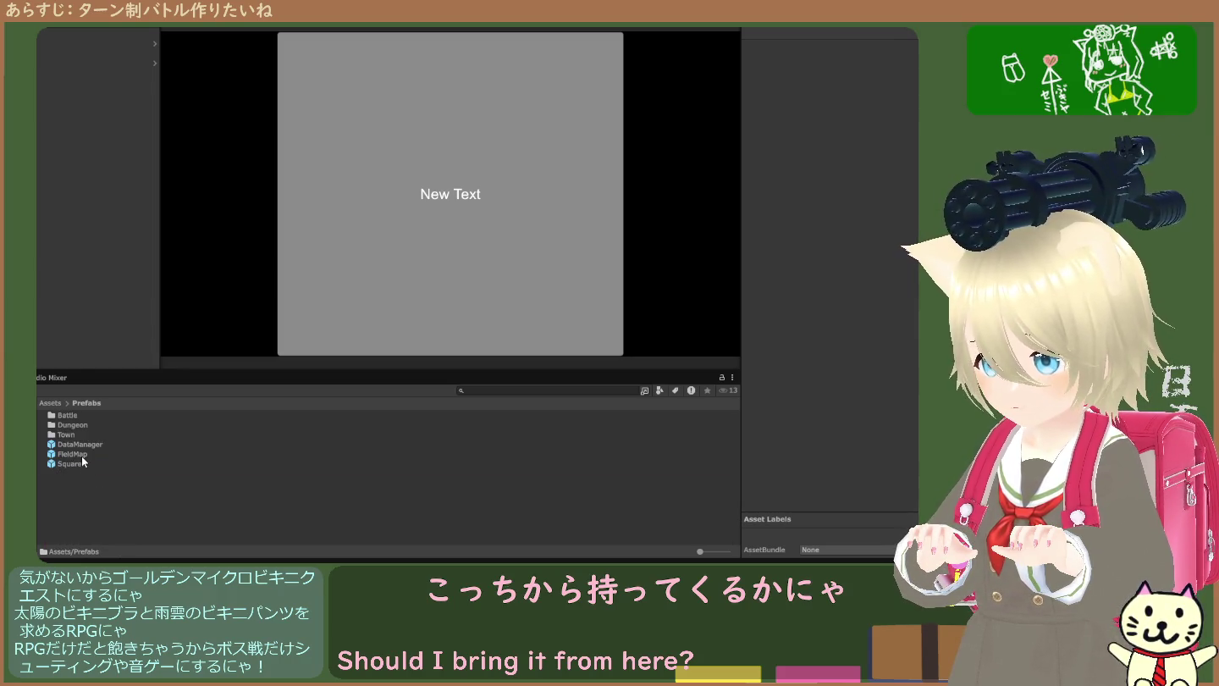
{"action": "double_click", "coordinate": [67, 415]}
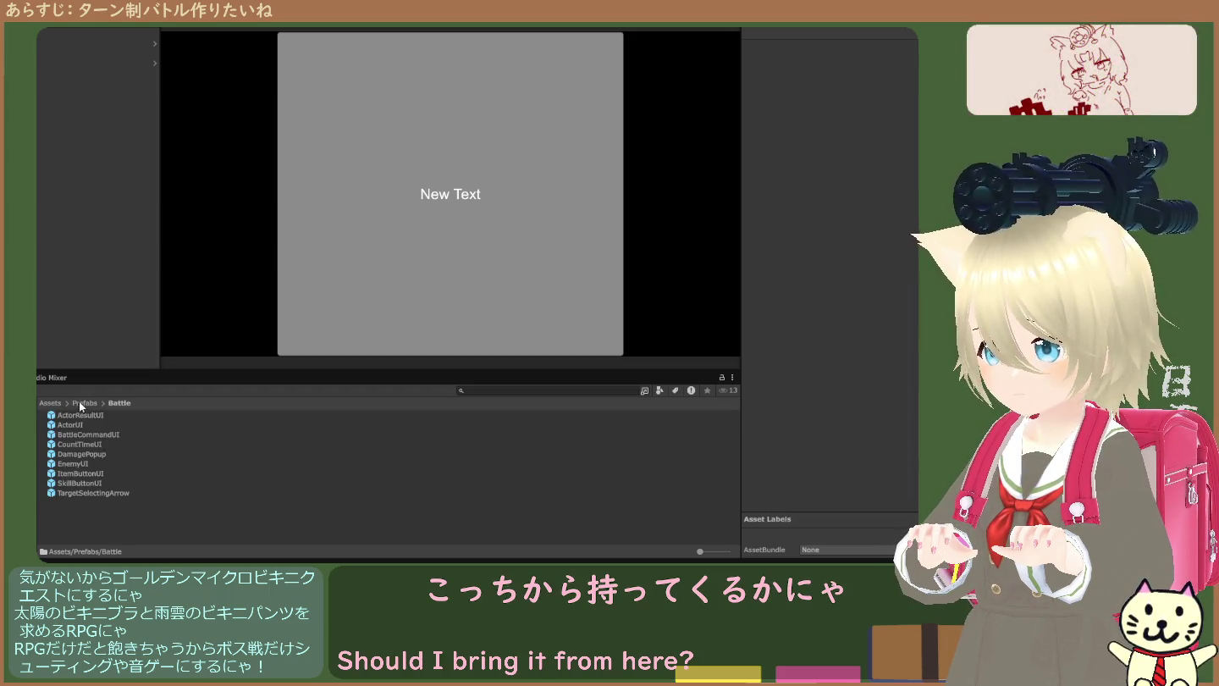
{"action": "left_click", "coordinate": [81, 404]}
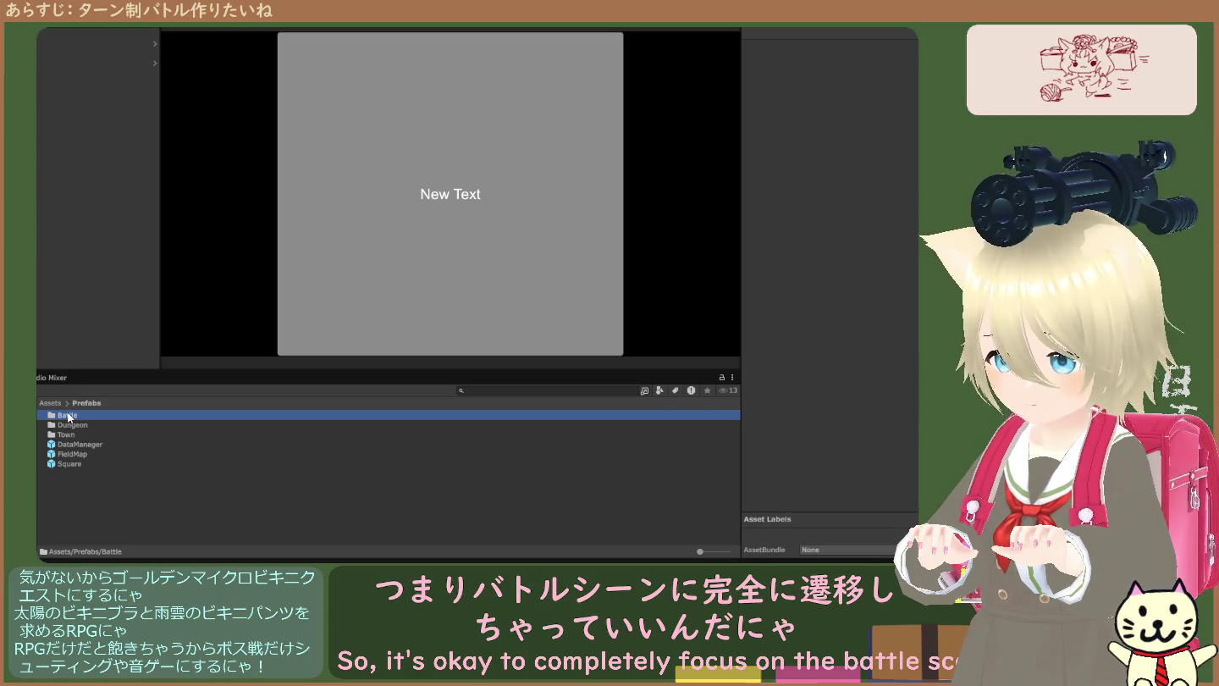
{"action": "left_click", "coordinate": [73, 422]}
{"action": "left_click", "coordinate": [76, 417]}
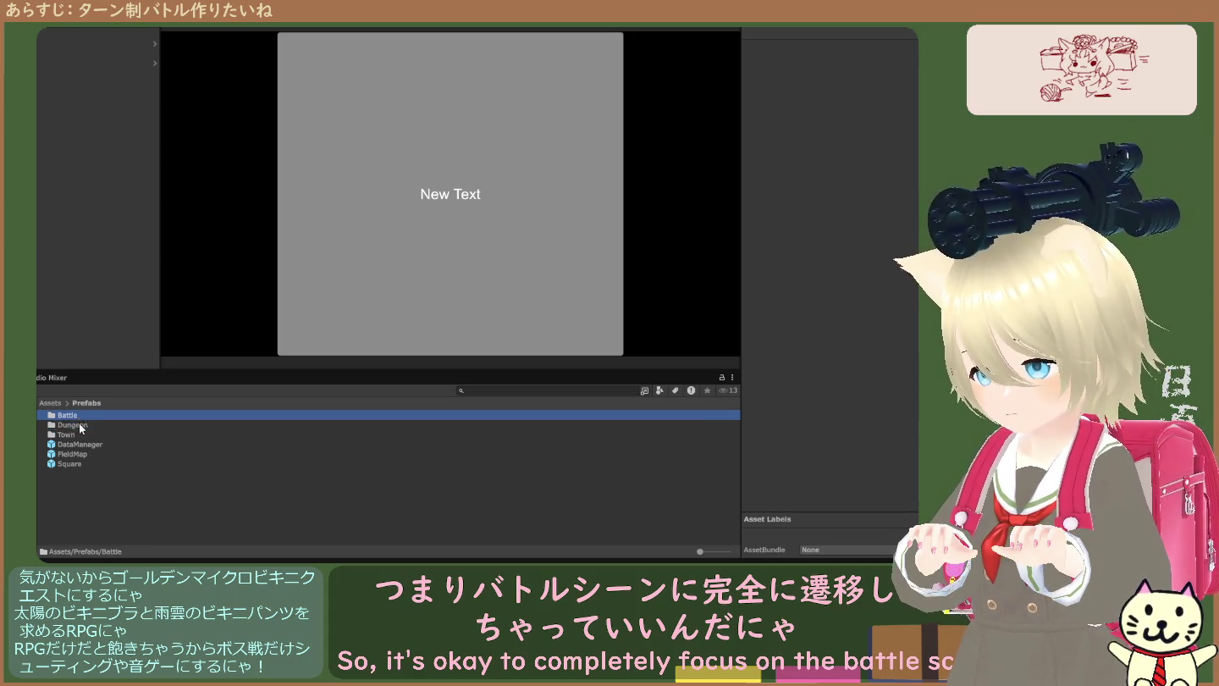
{"action": "left_click", "coordinate": [80, 425]}
{"action": "left_click", "coordinate": [85, 418]}
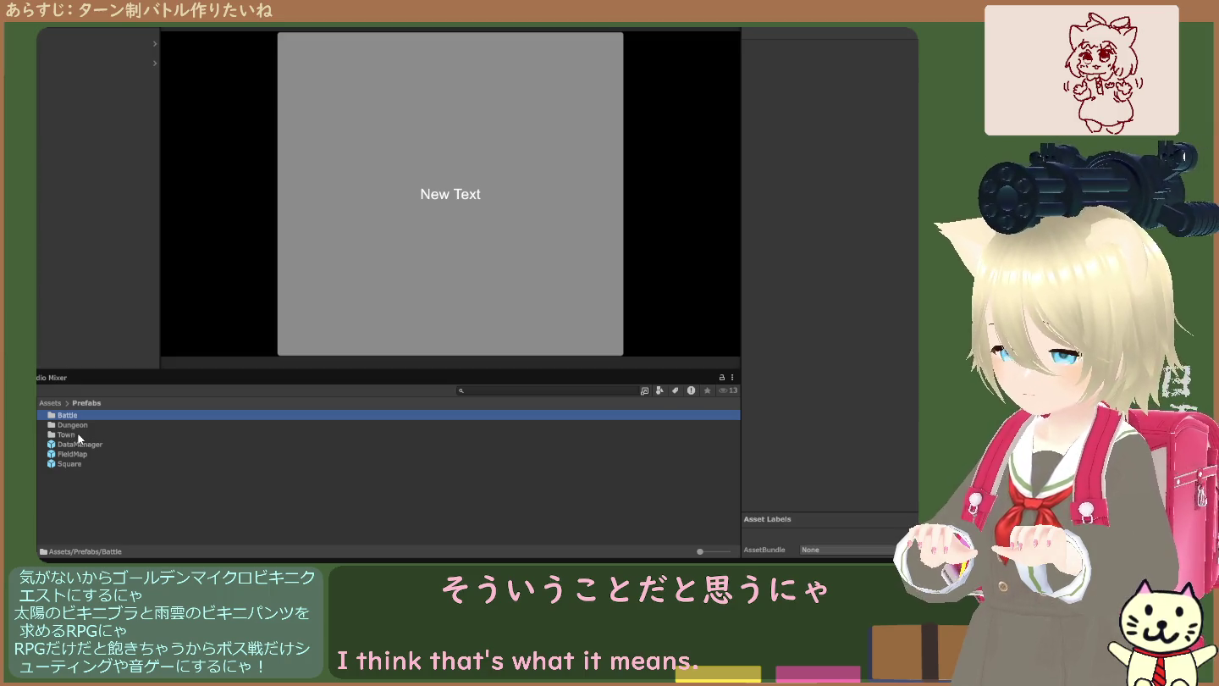
{"action": "left_click", "coordinate": [85, 423]}
{"action": "left_click", "coordinate": [60, 413]}
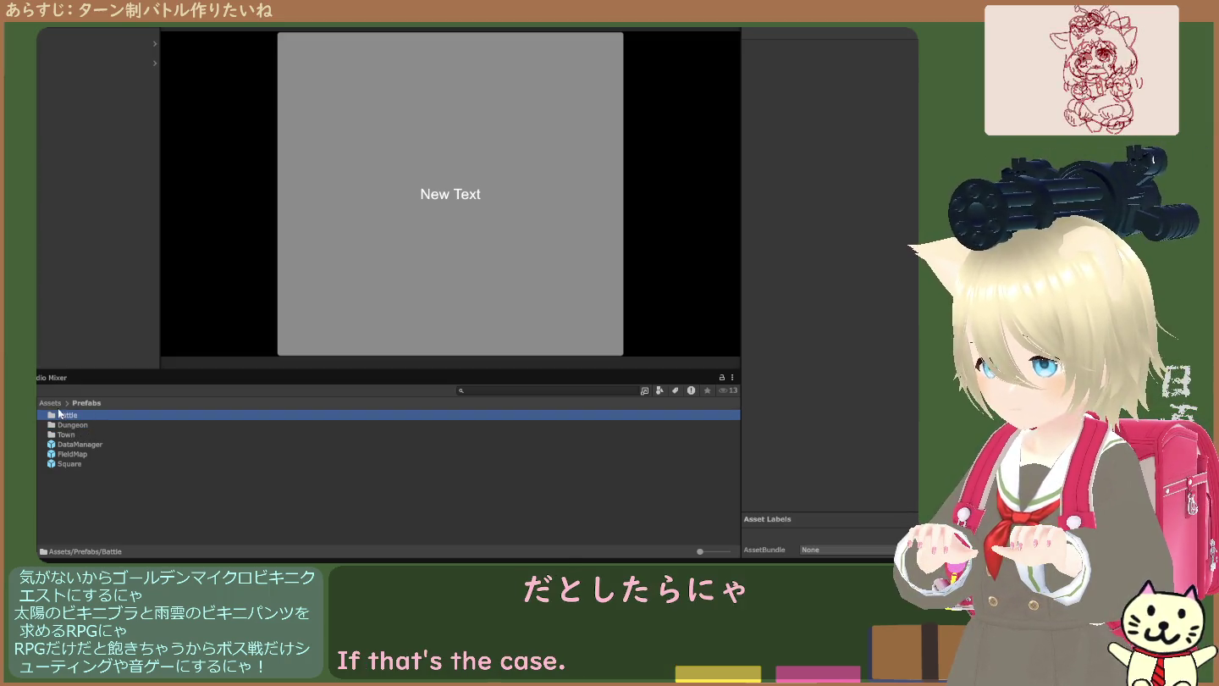
{"action": "left_click", "coordinate": [51, 404]}
{"action": "scroll", "coordinate": [76, 457], "scroll_direction": "down", "scroll_amount": 1}
- In the Scenes folder, duplicate the Dungeon scene
{"action": "double_click", "coordinate": [78, 462]}
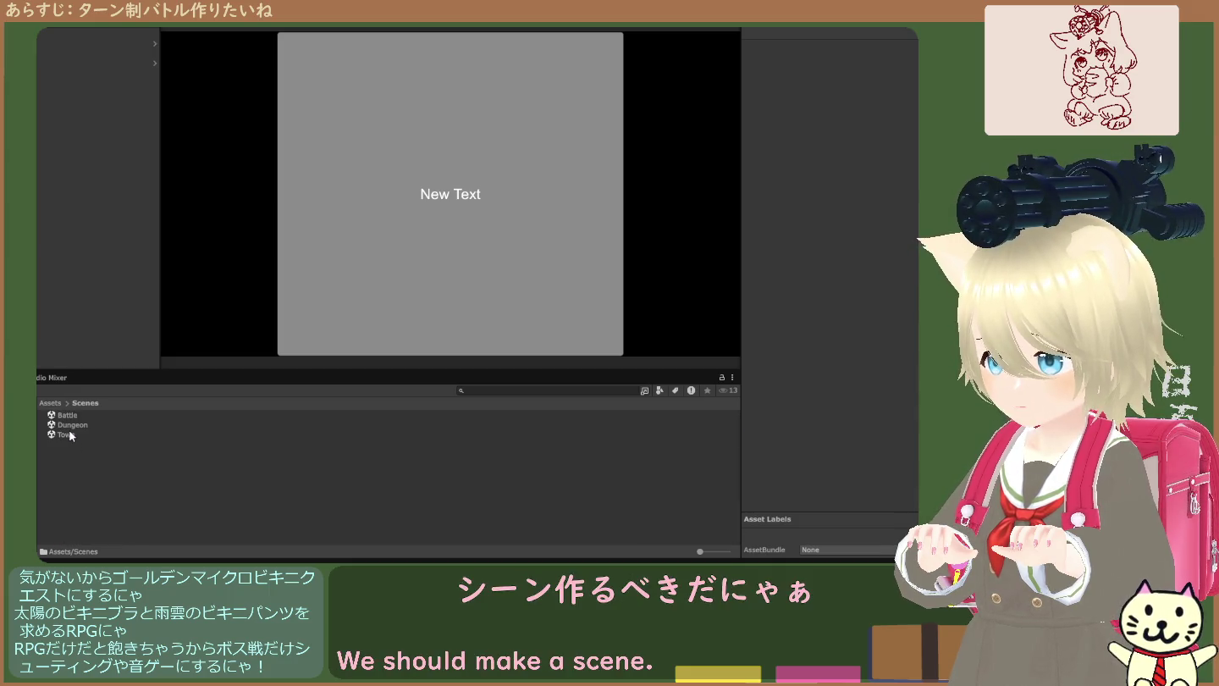
{"action": "left_click", "coordinate": [69, 434]}
{"action": "left_click", "coordinate": [70, 427]}
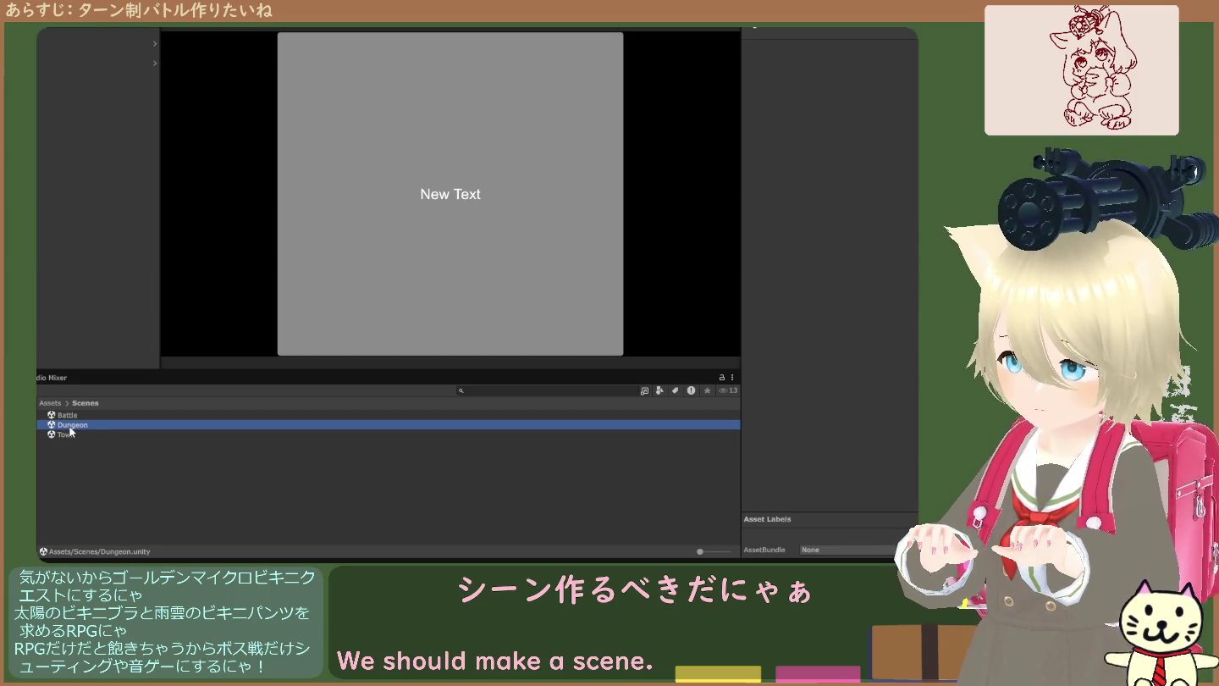
{"action": "key", "text": "ctrl+d"}
- Rename the Dungeon 1 copy to 'Battle2' and open it
{"action": "left_click", "coordinate": [80, 415]}
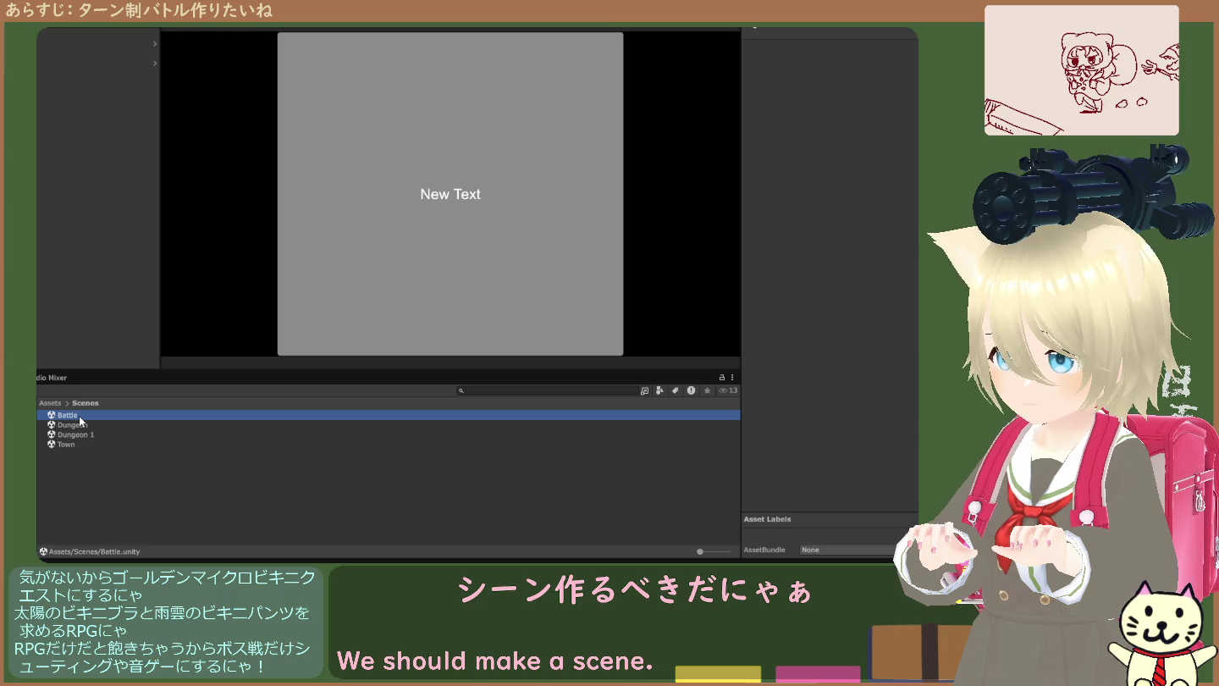
{"action": "left_click", "coordinate": [80, 416]}
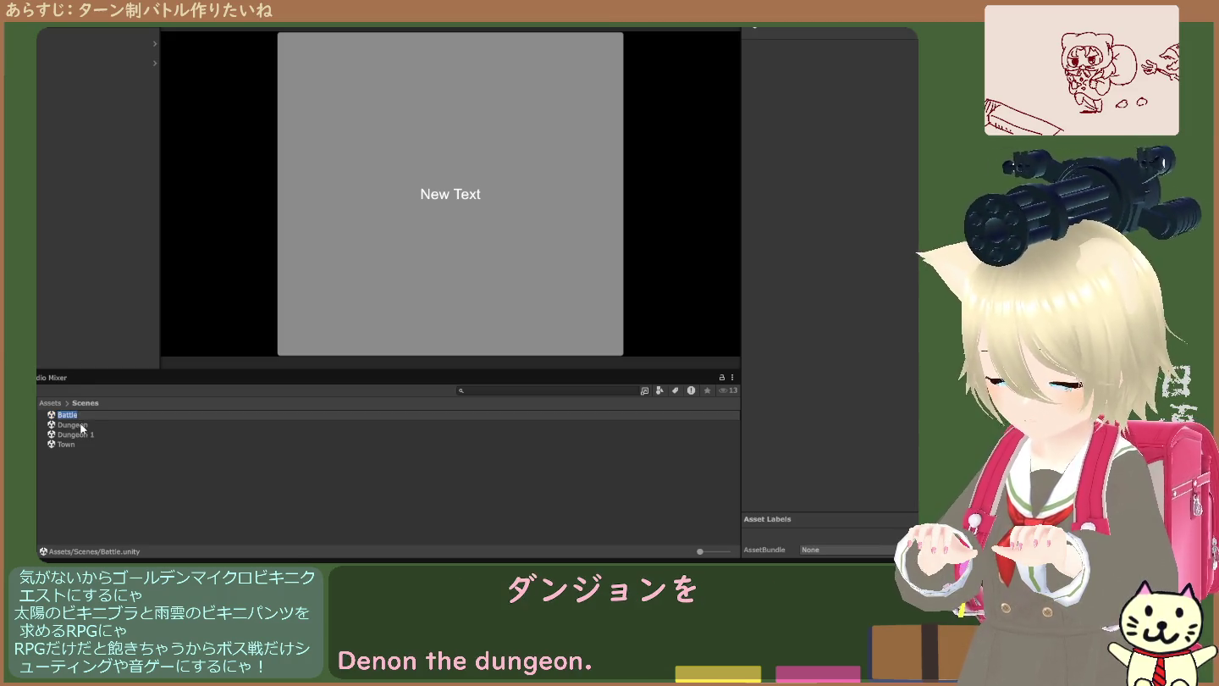
{"action": "key", "text": "Escape"}
{"action": "left_click", "coordinate": [83, 435]}
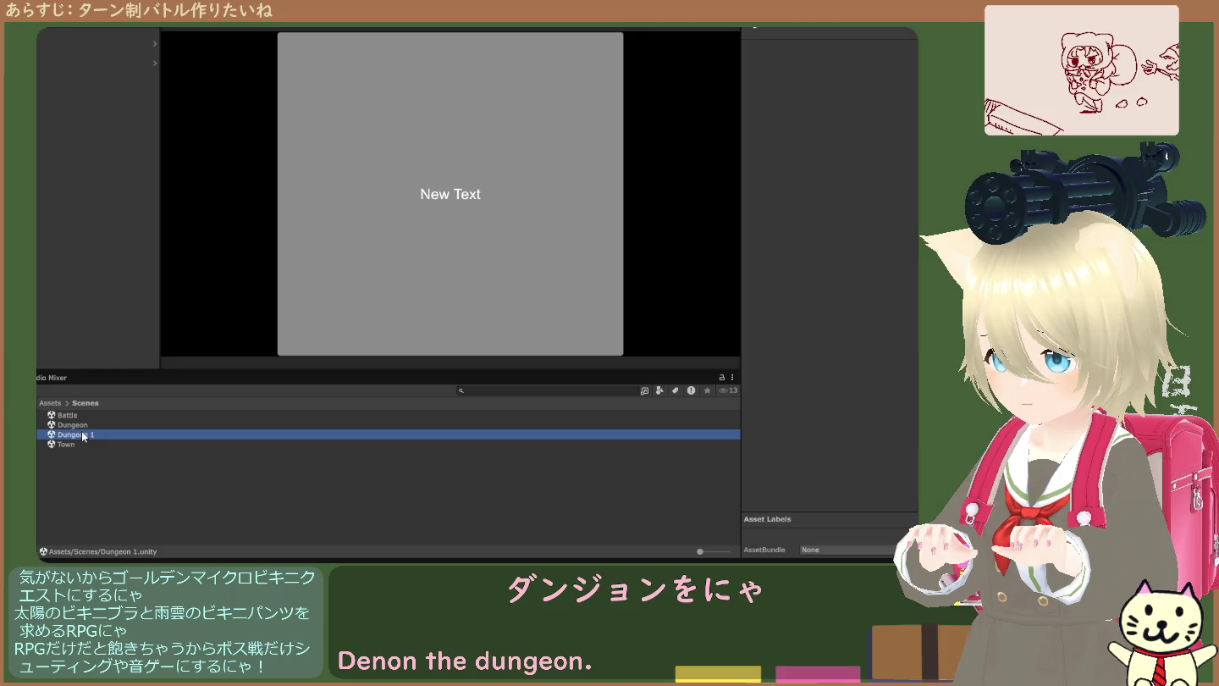
{"action": "left_click", "coordinate": [83, 435]}
{"action": "type", "text": "Battle"}
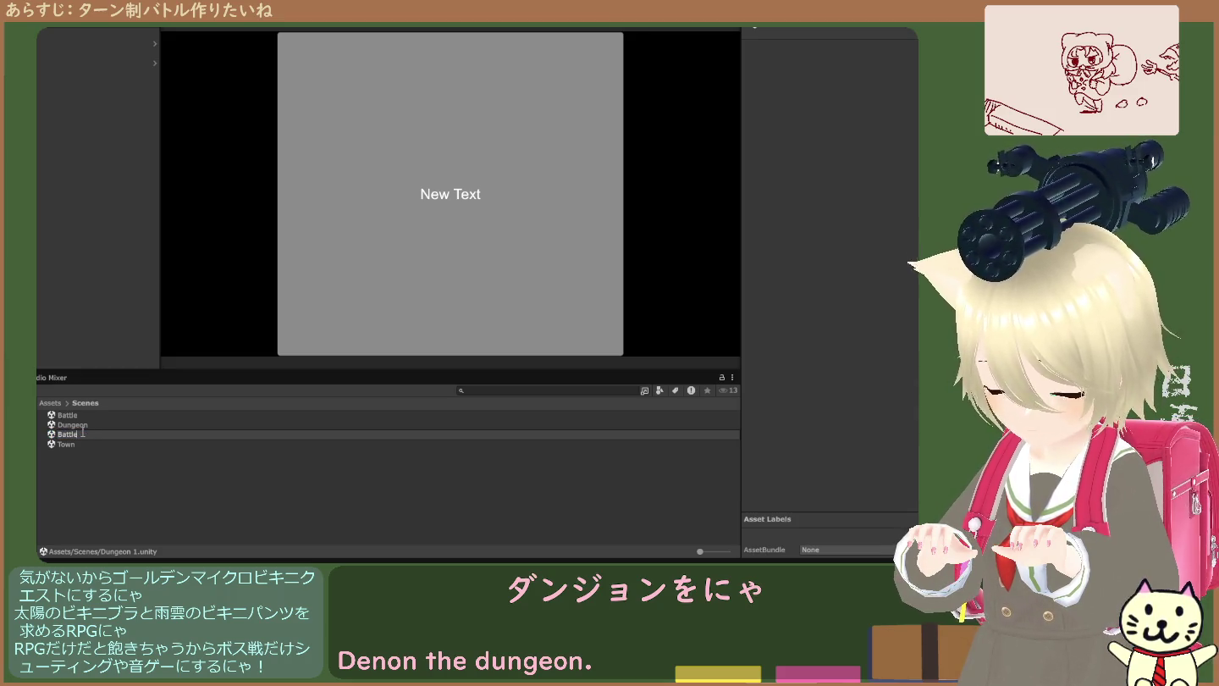
{"action": "type", "text": "2"}
{"action": "key", "text": "Return"}
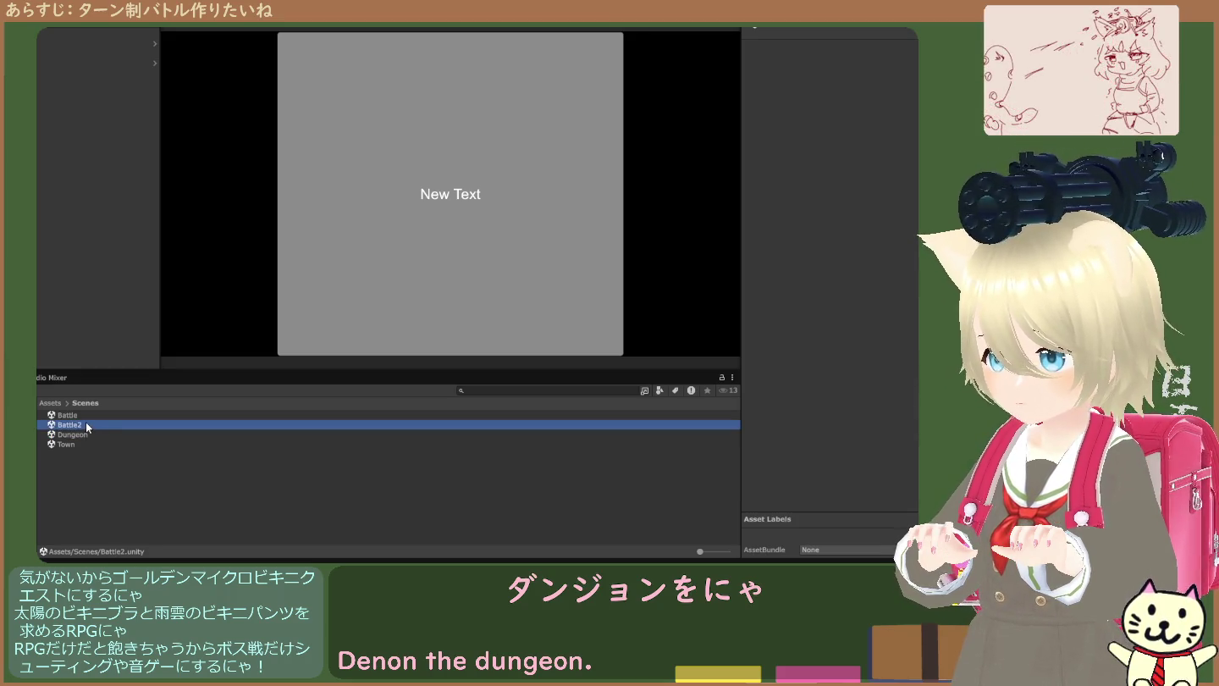
{"action": "left_click", "coordinate": [70, 428]}
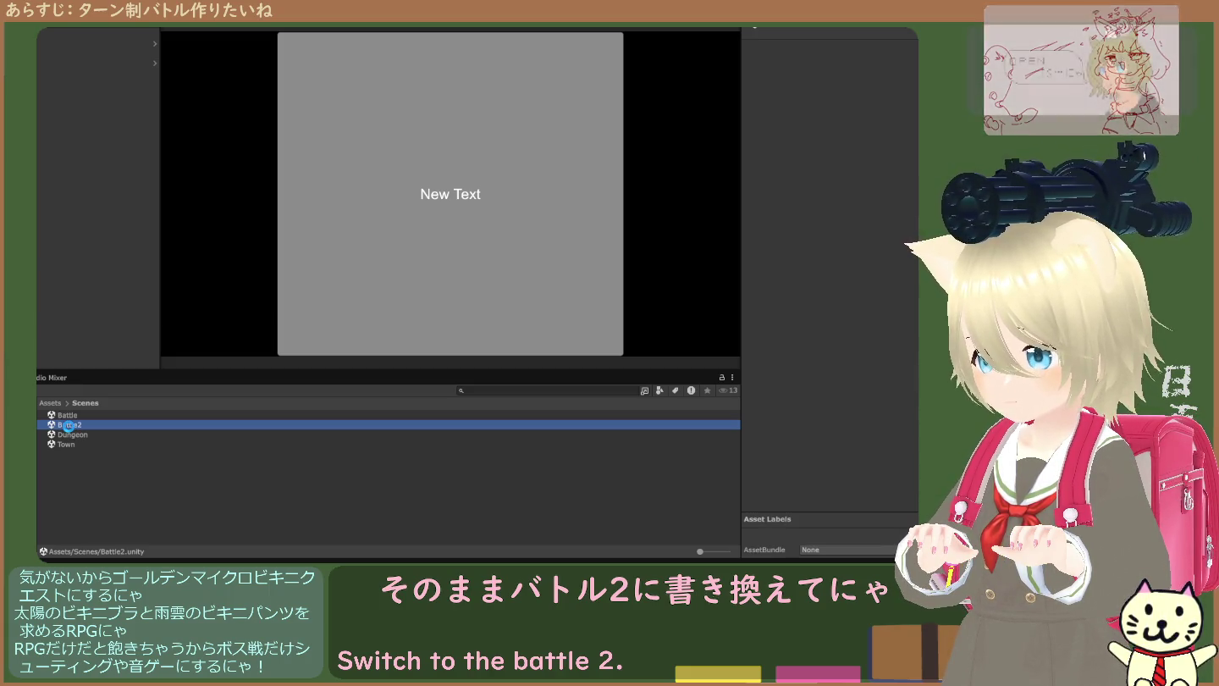
{"action": "left_click", "coordinate": [70, 425]}
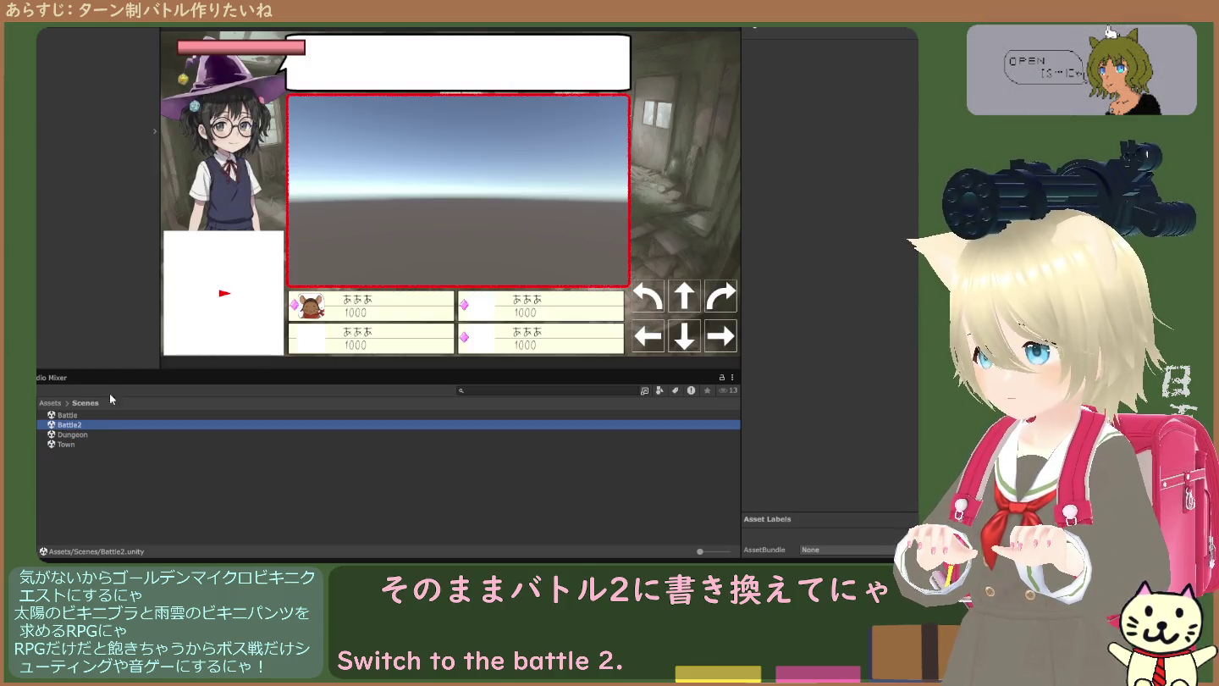
- Select all objects in the Battle2 scene hierarchy
{"action": "left_click", "coordinate": [47, 267]}
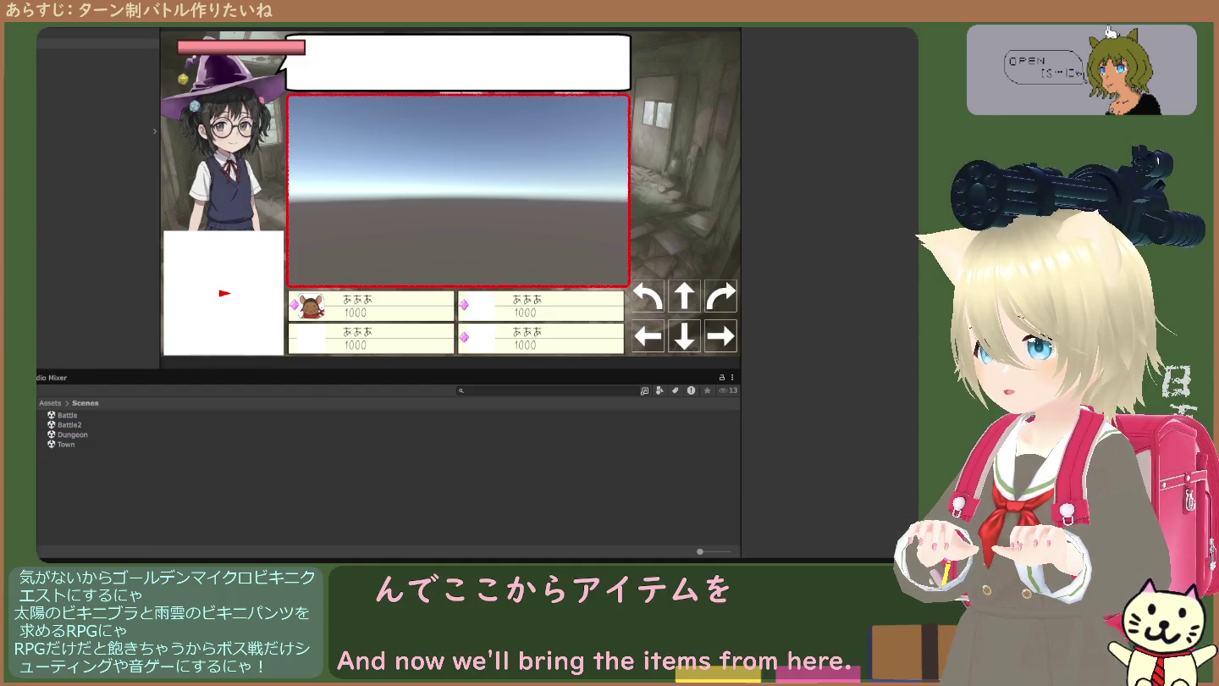
{"action": "left_click", "coordinate": [97, 35]}
{"action": "left_click", "coordinate": [98, 169], "text": "shift"}
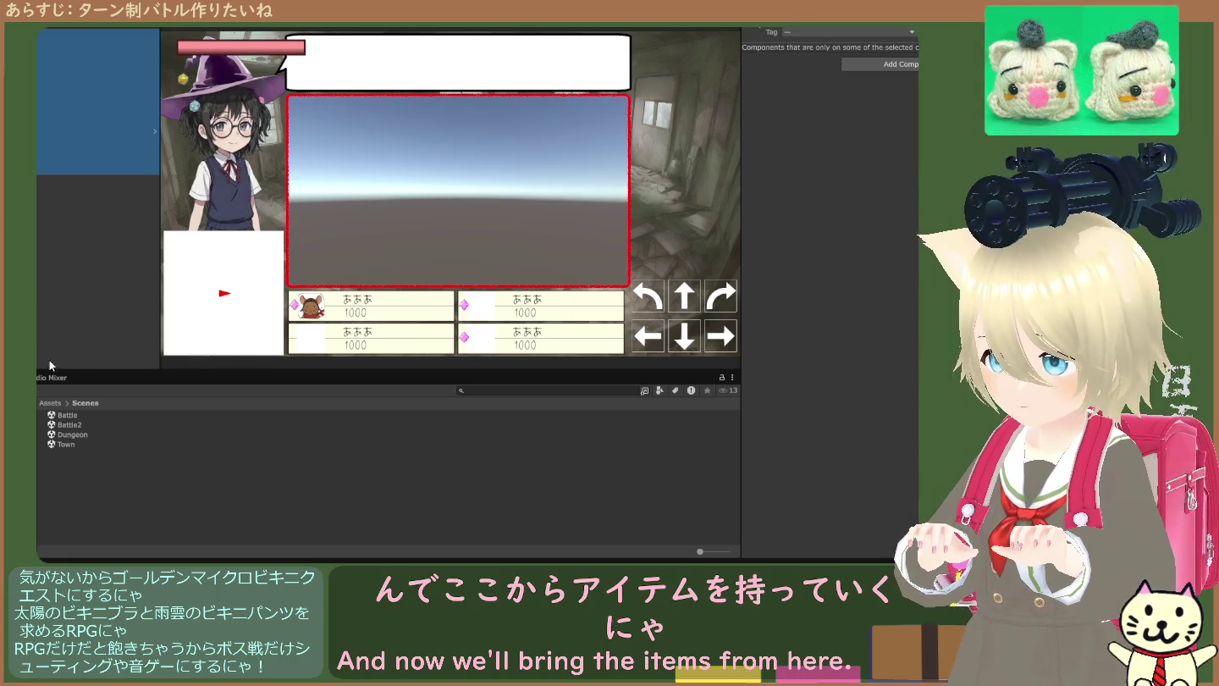
- Check the Scenes folder, then navigate to Assets > Scripts > Battle2
{"action": "left_click", "coordinate": [52, 403]}
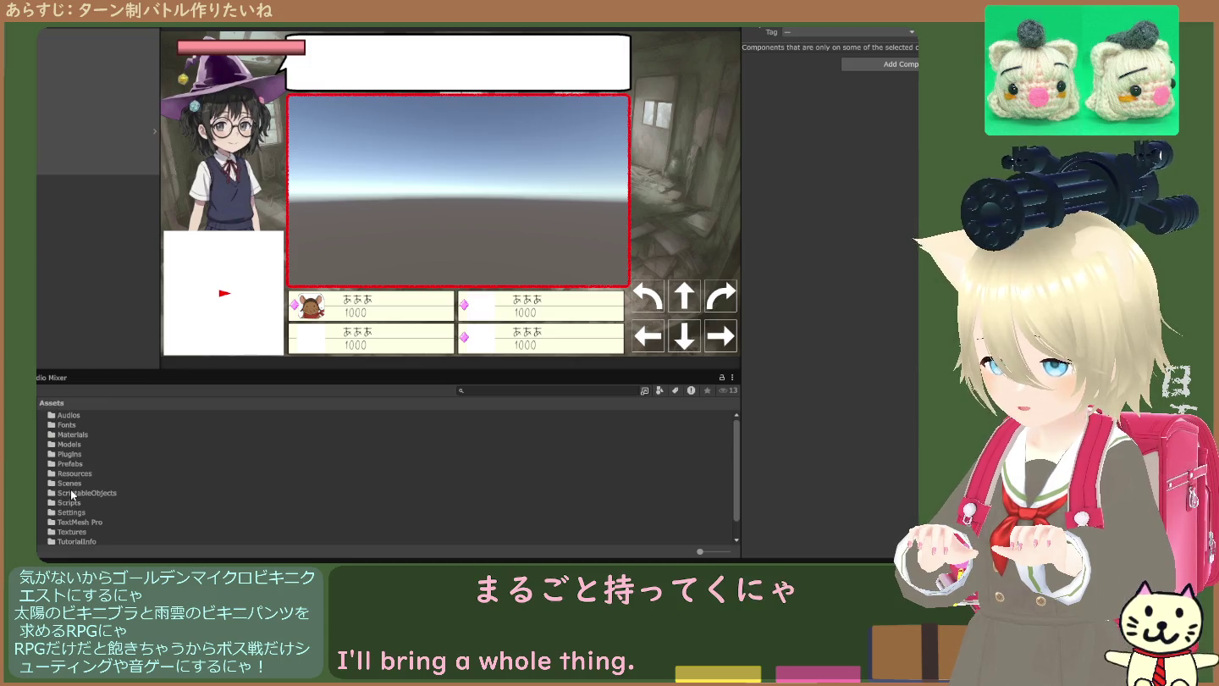
{"action": "left_click", "coordinate": [73, 485]}
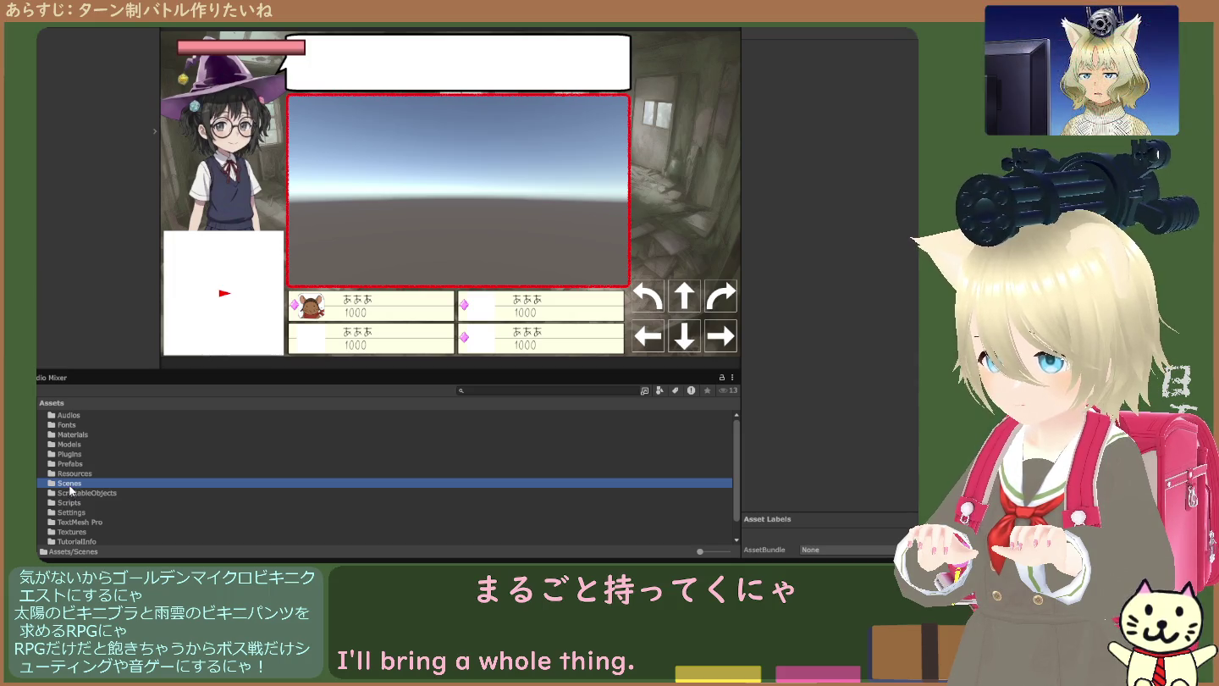
{"action": "double_click", "coordinate": [71, 485]}
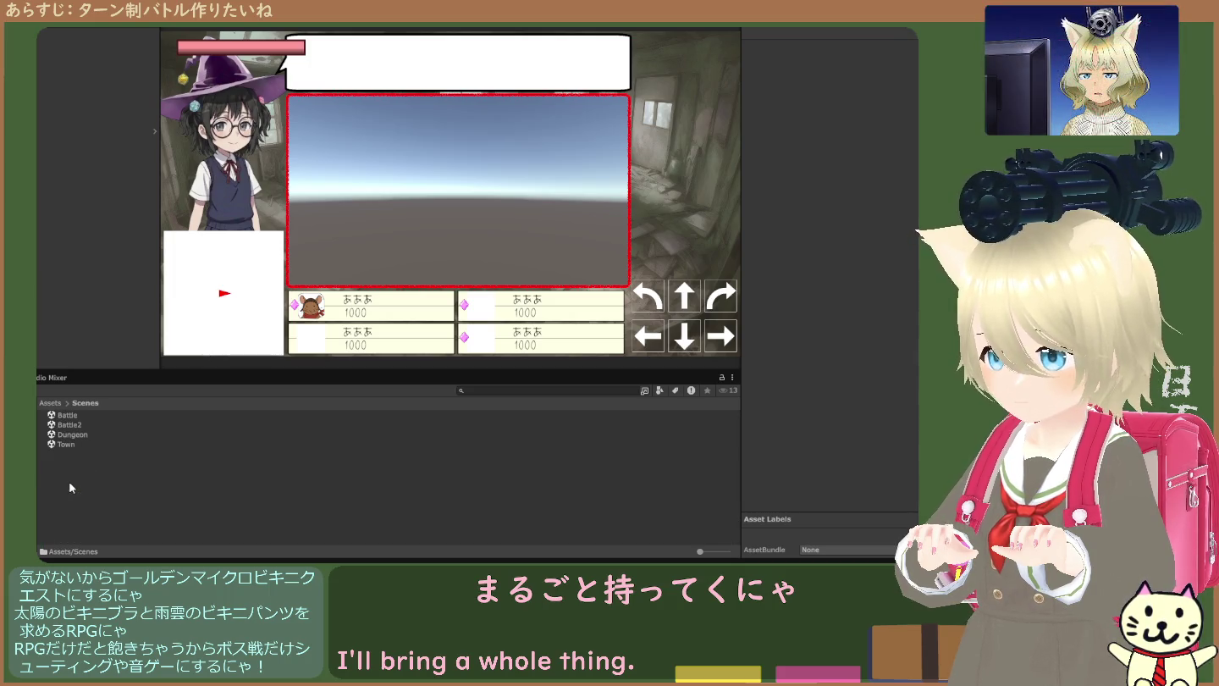
{"action": "left_click", "coordinate": [57, 403]}
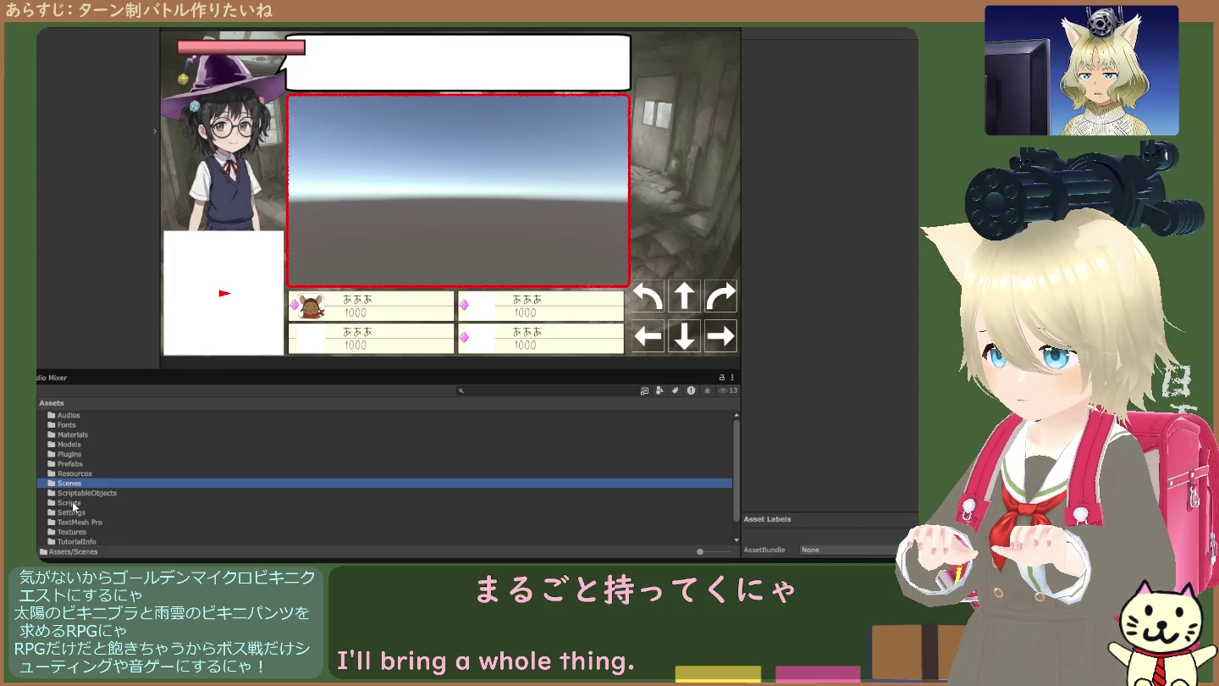
{"action": "double_click", "coordinate": [71, 503]}
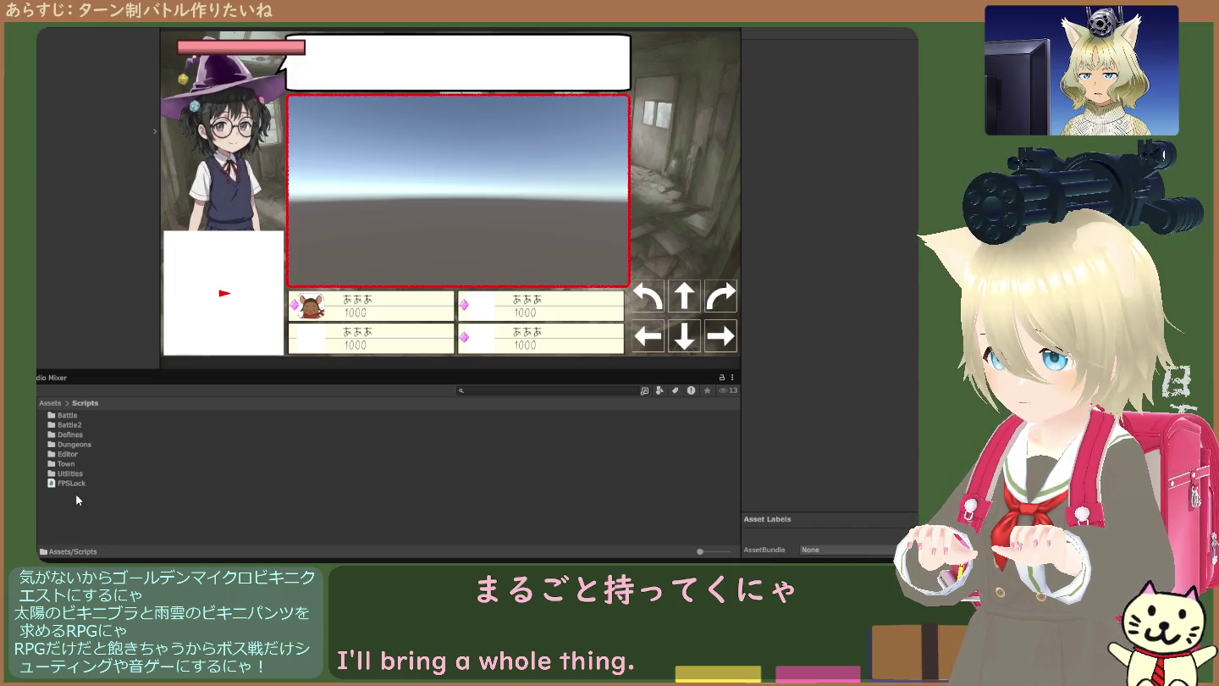
{"action": "double_click", "coordinate": [72, 424]}
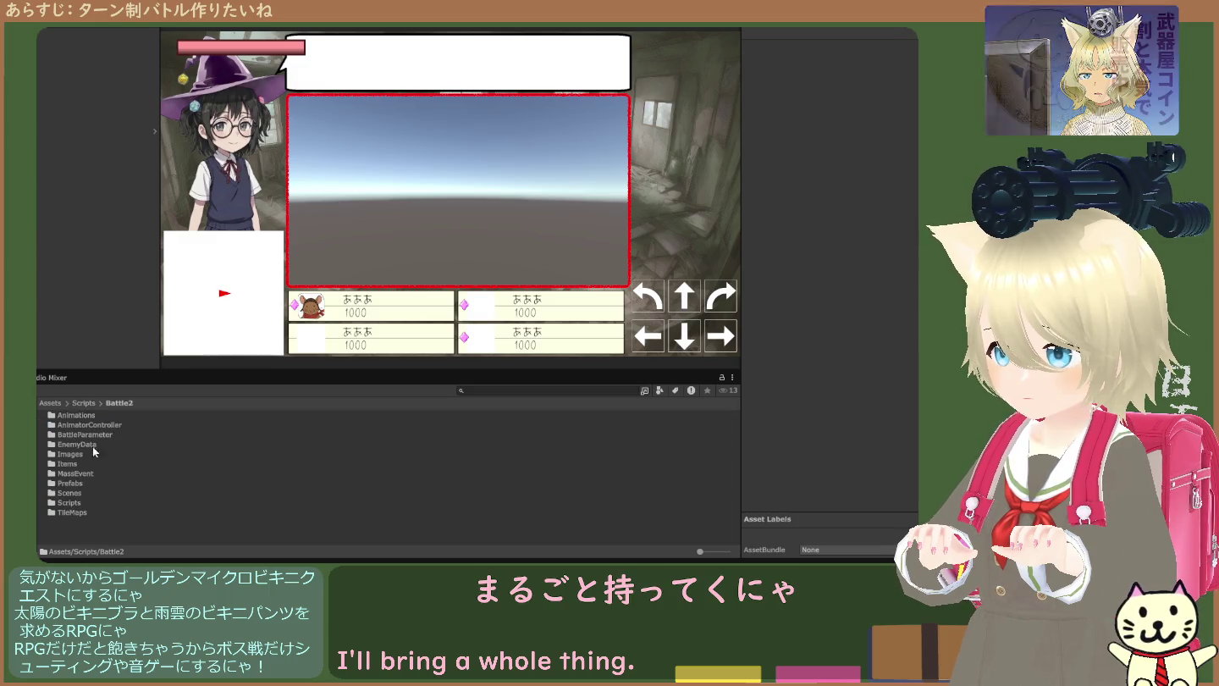
- Select a range of hierarchy objects and inspect the Event System
{"action": "left_click", "coordinate": [141, 484]}
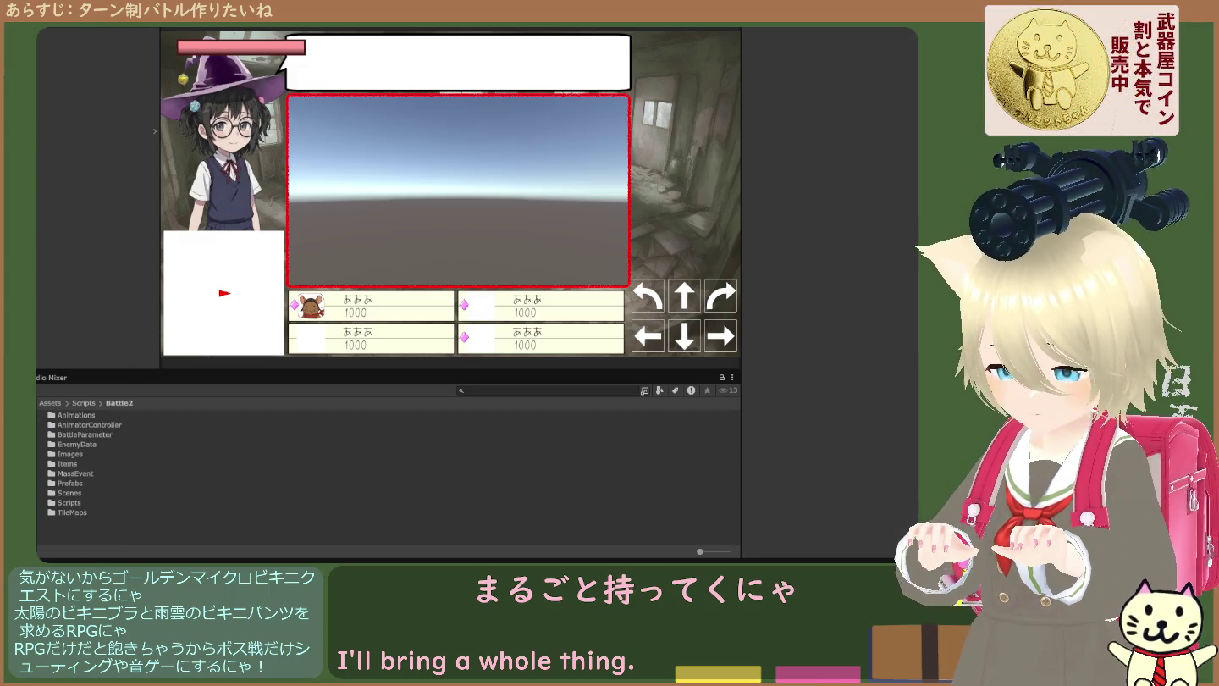
{"action": "left_click", "coordinate": [97, 314], "text": "shift"}
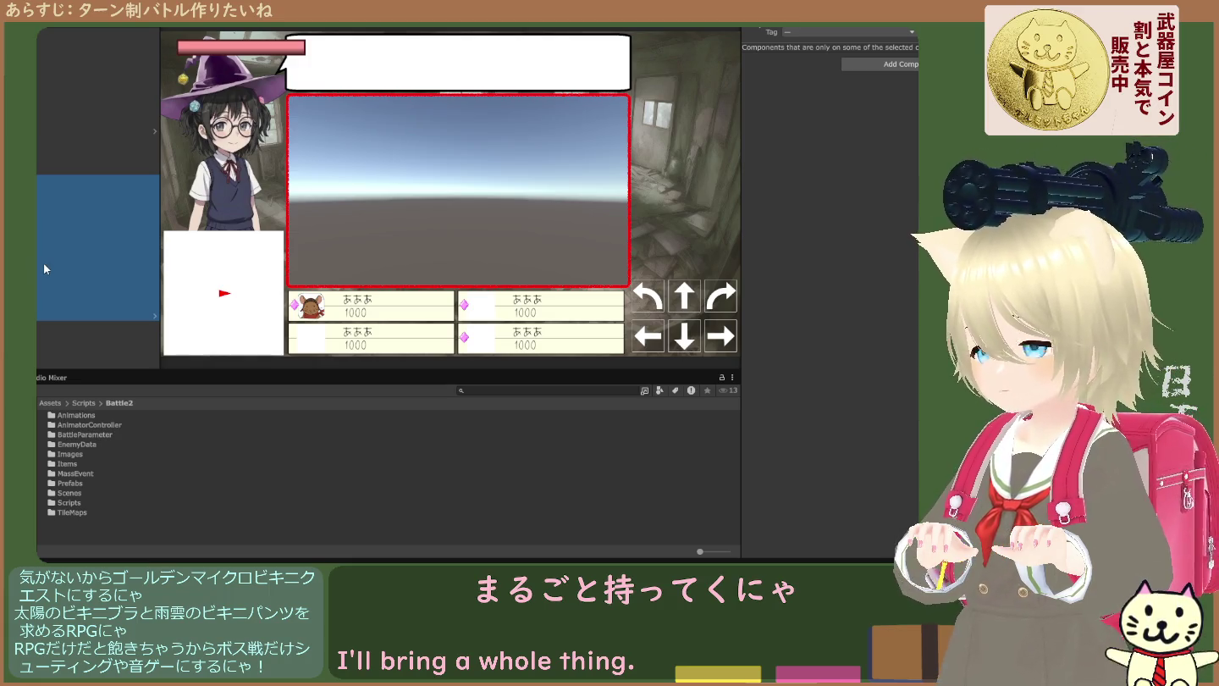
{"action": "left_click", "coordinate": [97, 179]}
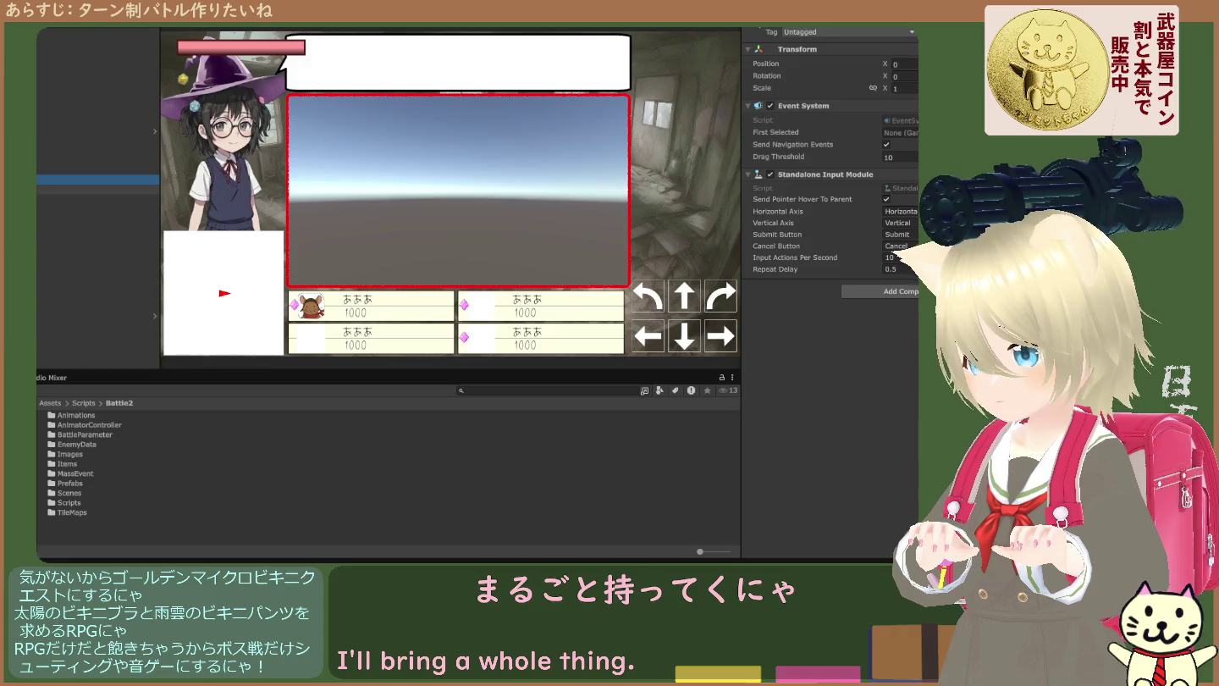
- Compare the Event System and Main Camera settings in the Inspector
{"action": "left_click", "coordinate": [98, 190]}
{"action": "left_click", "coordinate": [97, 178]}
{"action": "left_click", "coordinate": [97, 189]}
{"action": "left_click", "coordinate": [98, 180]}
{"action": "left_click", "coordinate": [97, 189]}
{"action": "left_click", "coordinate": [98, 180]}
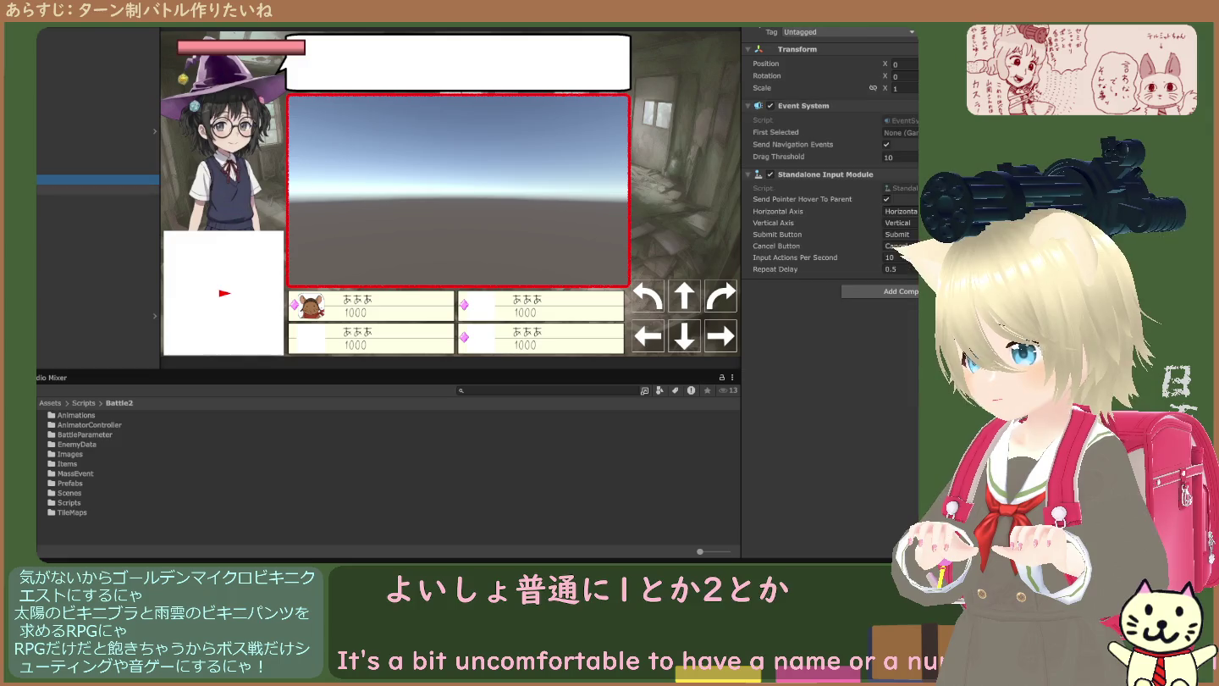
{"action": "left_click", "coordinate": [97, 190]}
{"action": "left_click", "coordinate": [98, 180]}
{"action": "left_click", "coordinate": [98, 190]}
{"action": "left_click", "coordinate": [97, 179]}
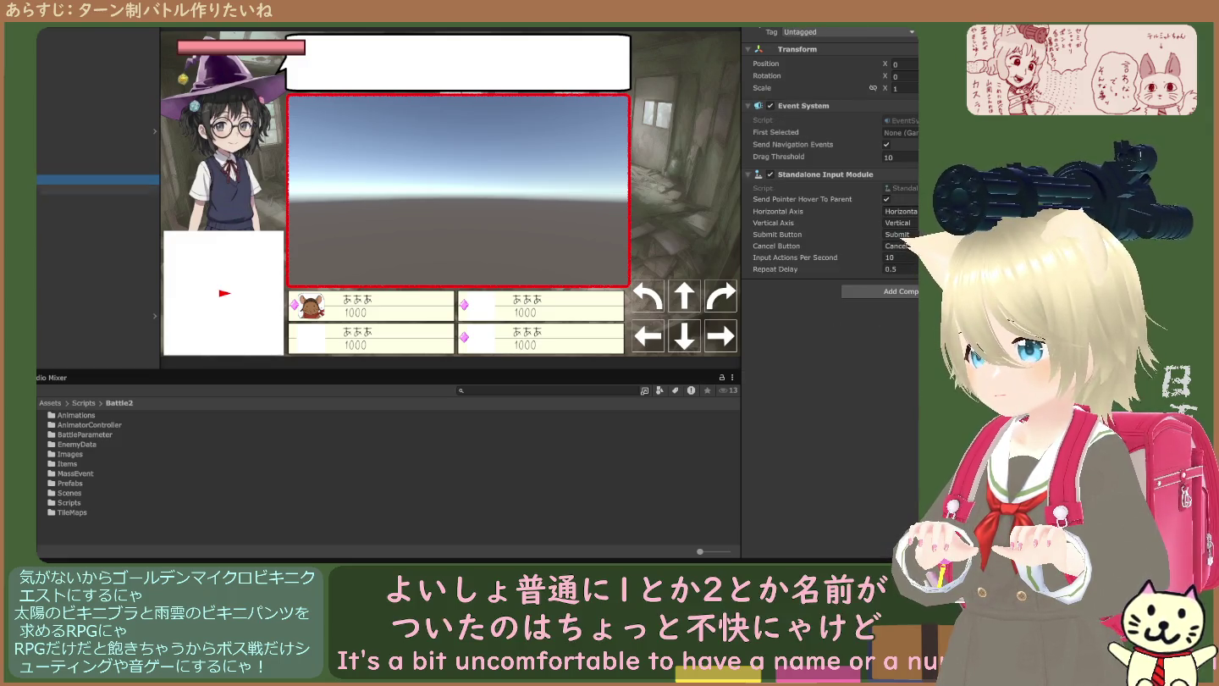
{"action": "left_click", "coordinate": [98, 190]}
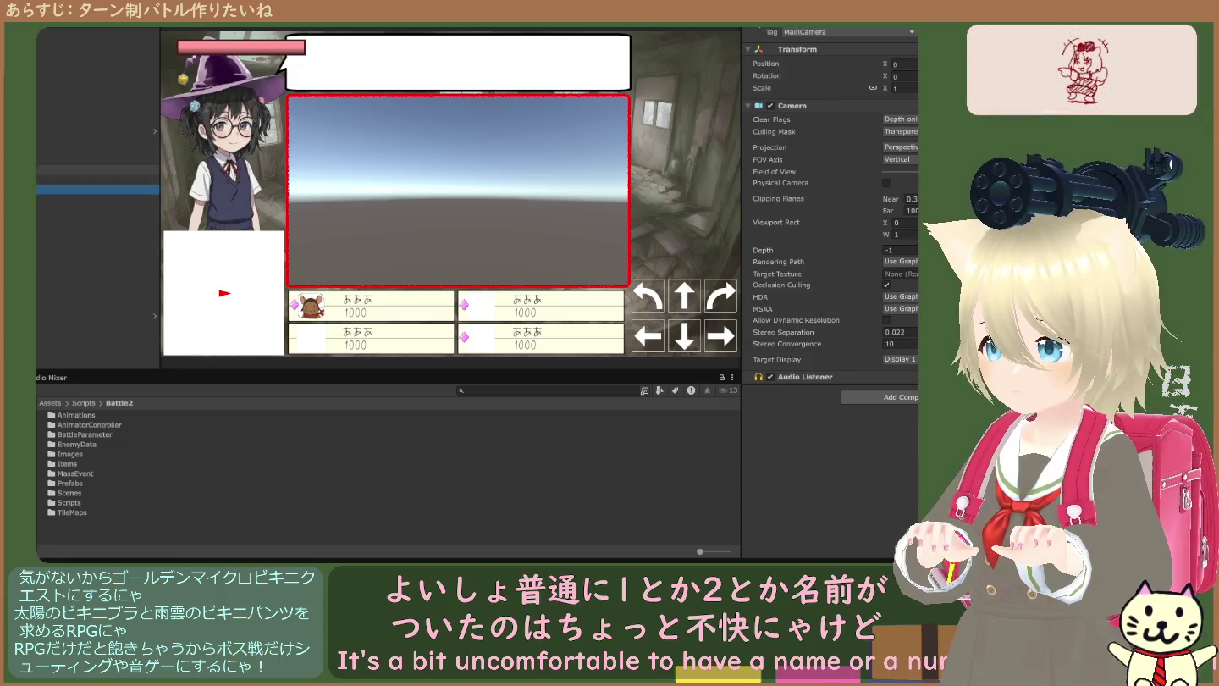
- Inspect the Battle Manager and Canvas objects, then select the BattleParameter folder
{"action": "left_click", "coordinate": [97, 170]}
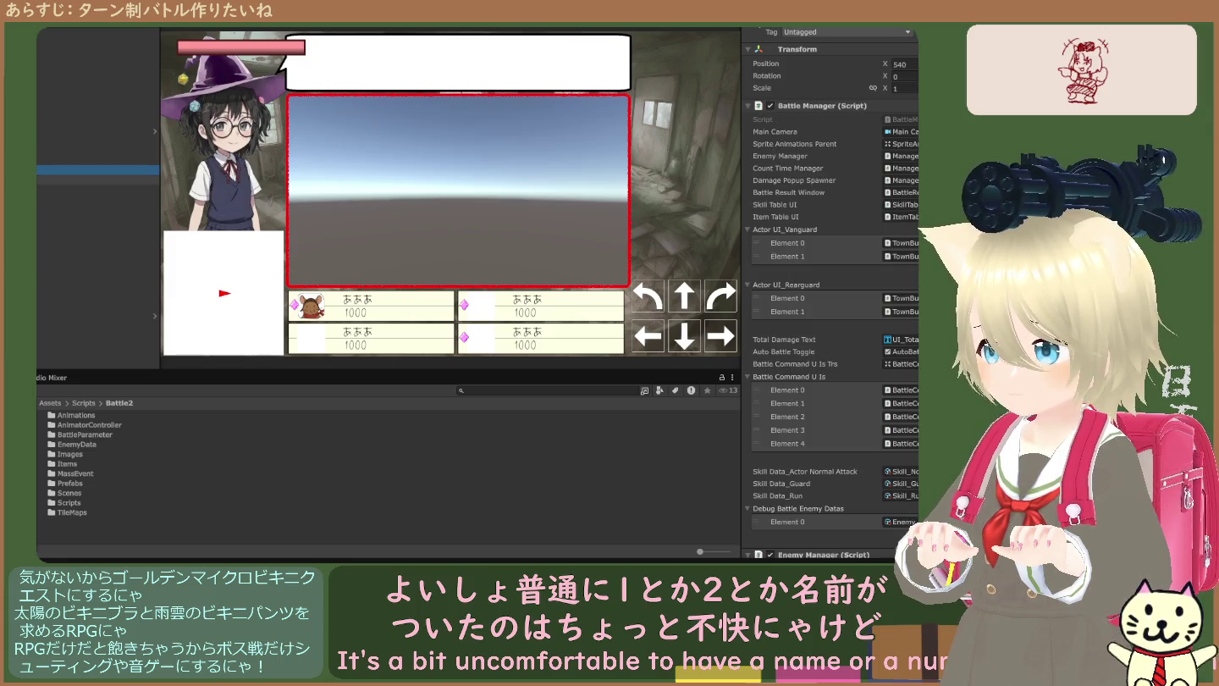
{"action": "left_click", "coordinate": [97, 189]}
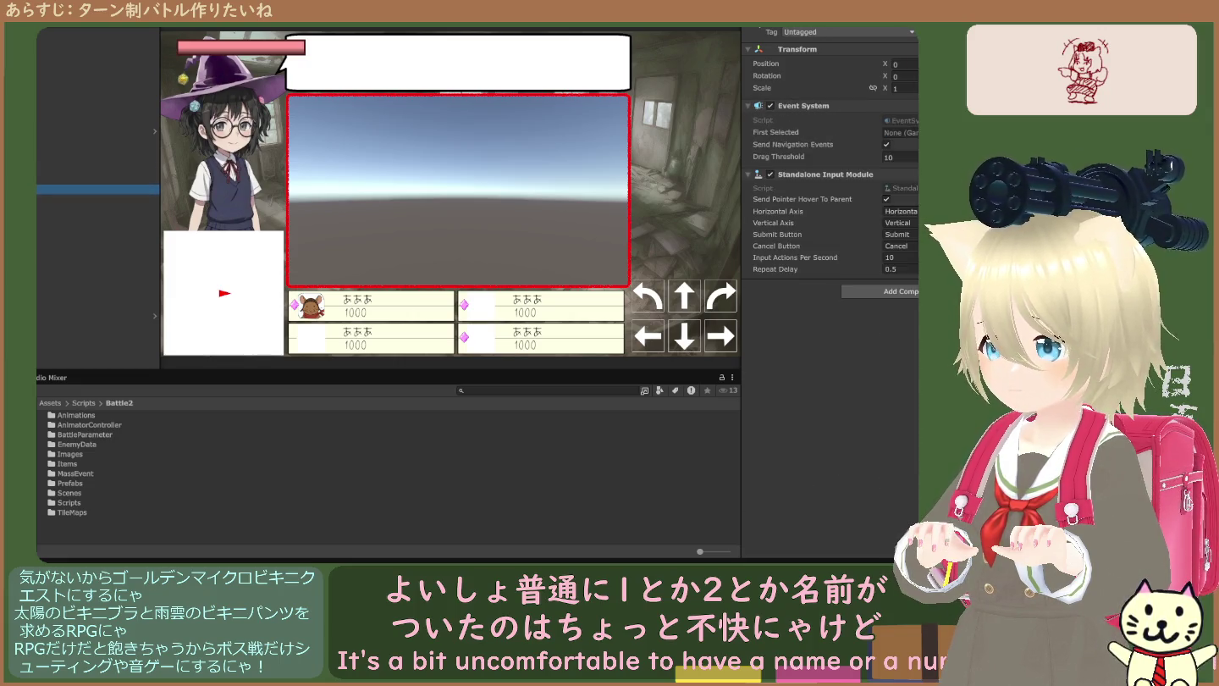
{"action": "left_click", "coordinate": [105, 197]}
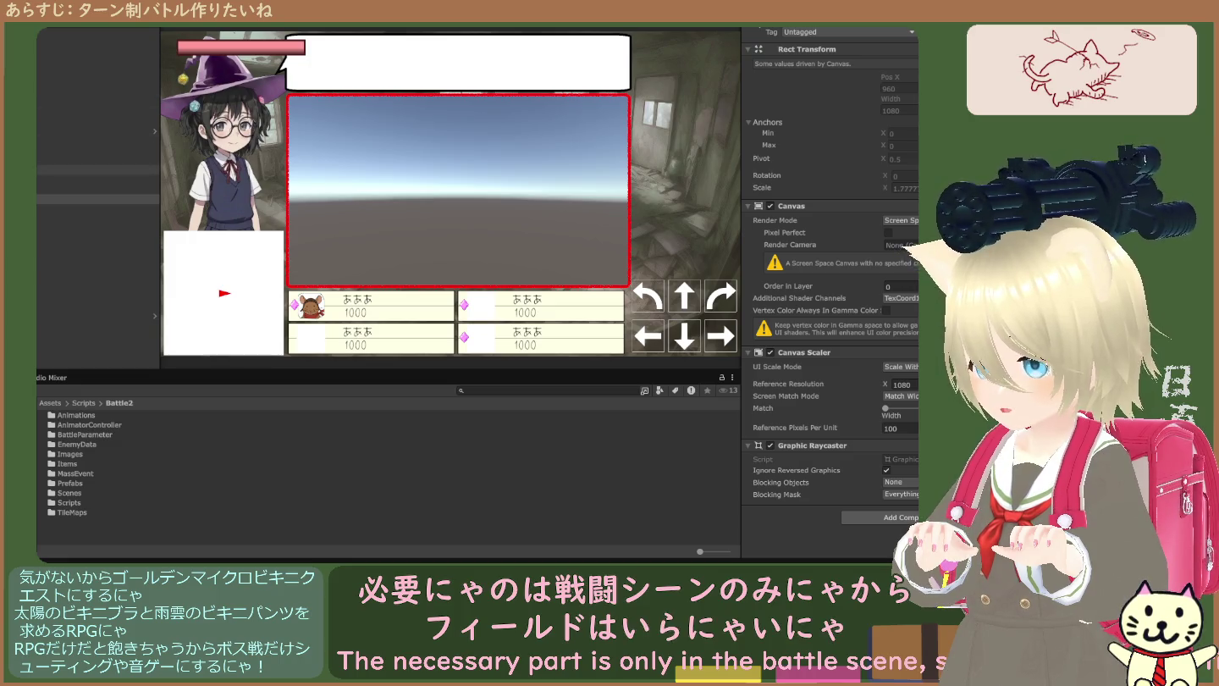
{"action": "left_click", "coordinate": [107, 435]}
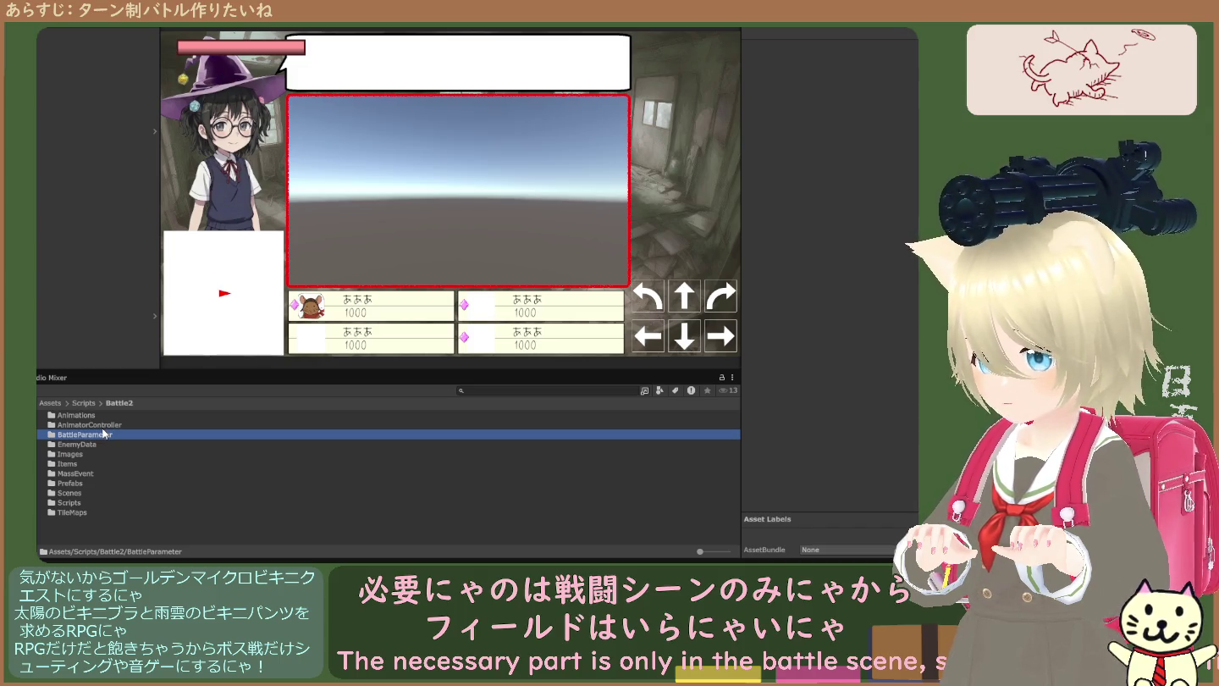
- Look inside the BattleParameter and AnimatorController folders, then return to Battle2
{"action": "double_click", "coordinate": [101, 433]}
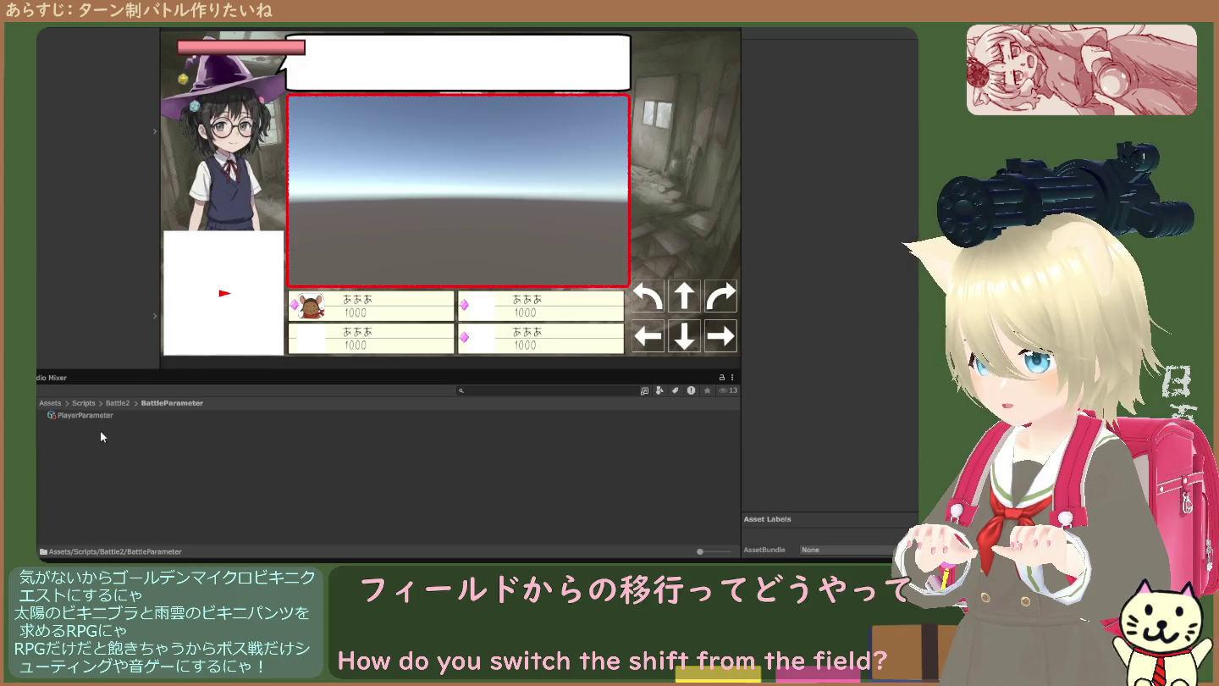
{"action": "left_click", "coordinate": [111, 403]}
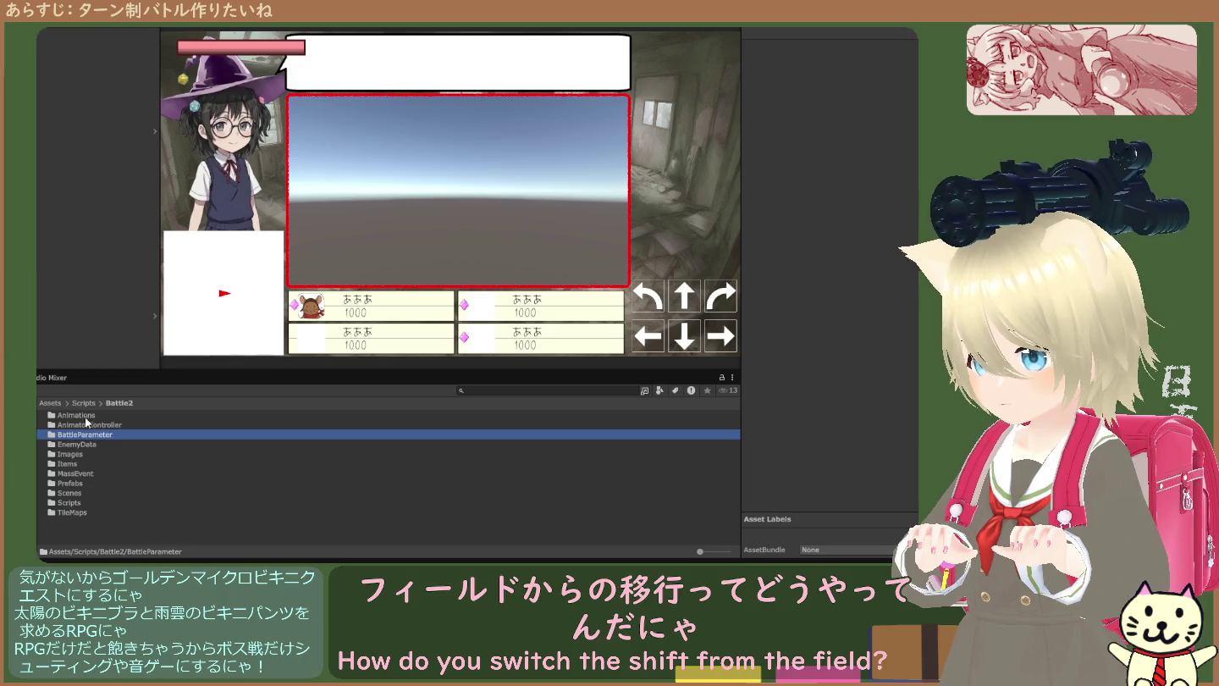
{"action": "double_click", "coordinate": [85, 423]}
{"action": "left_click", "coordinate": [85, 402]}
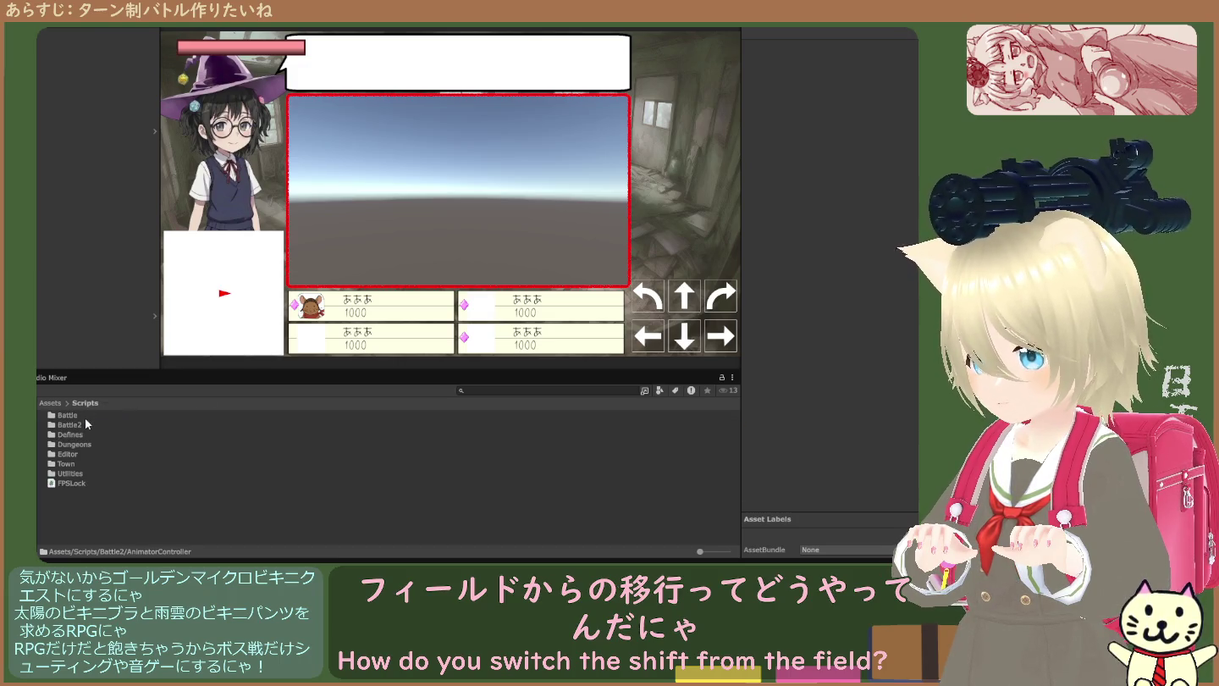
{"action": "double_click", "coordinate": [72, 424]}
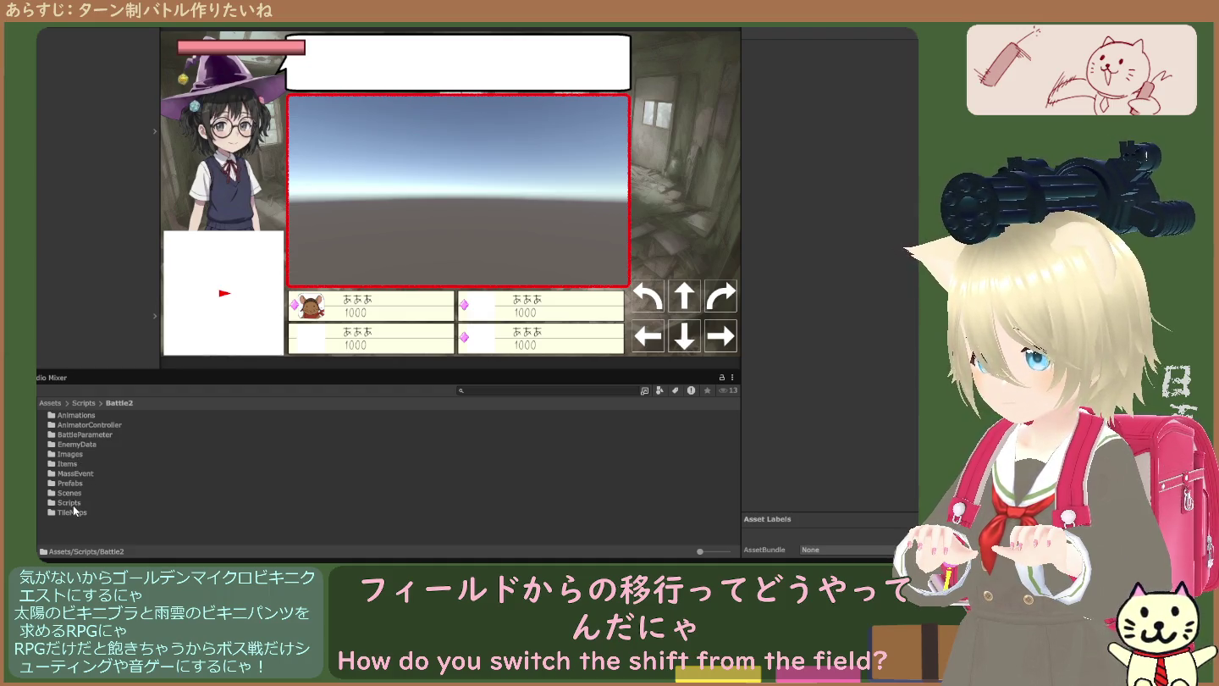
- Open Battle2's Scripts folder and view the Boss script's source
{"action": "double_click", "coordinate": [75, 503]}
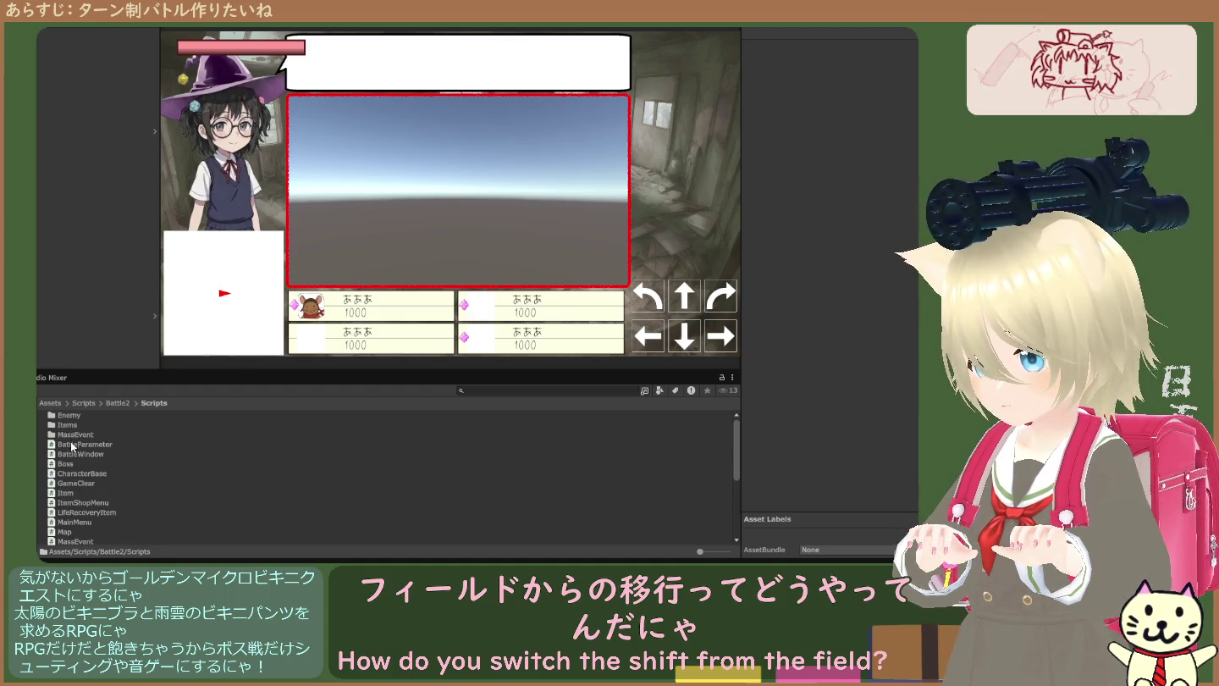
{"action": "scroll", "coordinate": [102, 468], "scroll_direction": "down", "scroll_amount": 5}
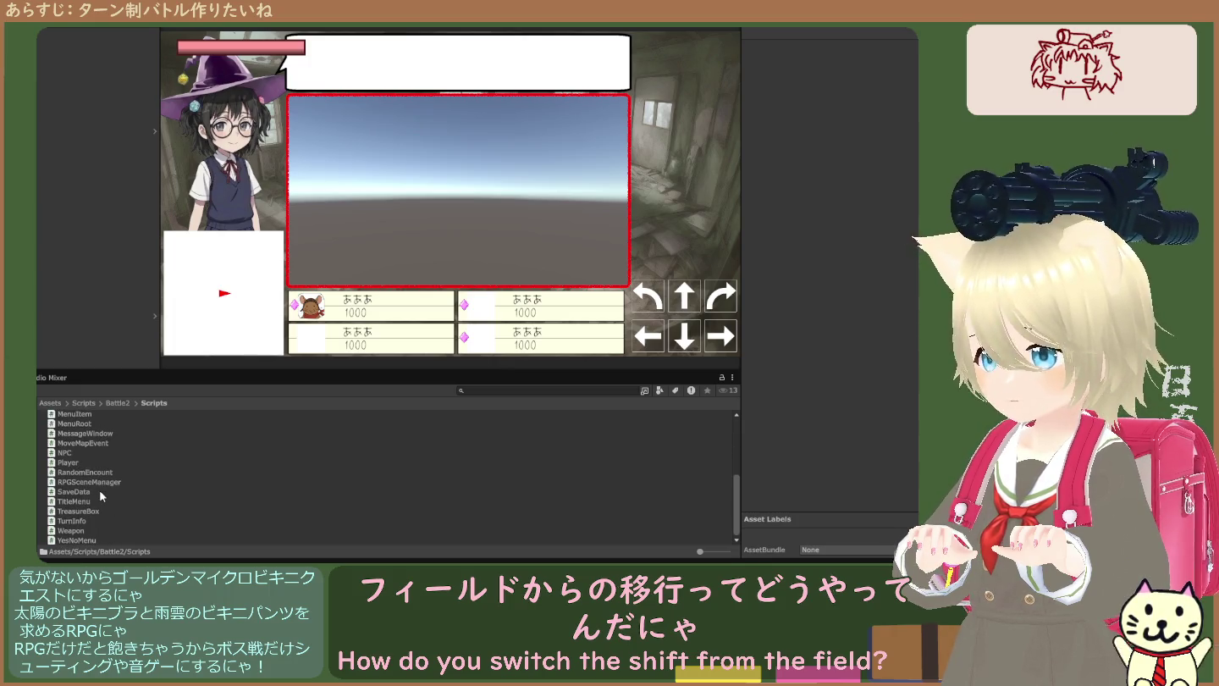
{"action": "scroll", "coordinate": [99, 489], "scroll_direction": "up", "scroll_amount": 5}
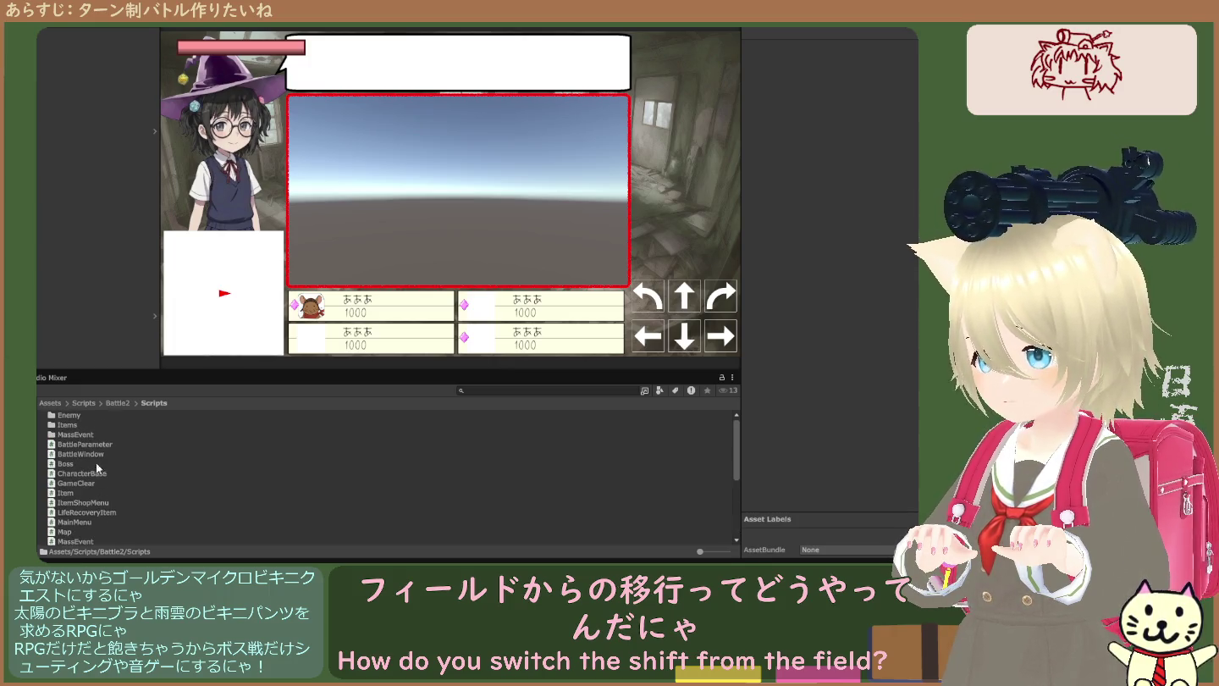
{"action": "left_click", "coordinate": [91, 453]}
{"action": "left_click", "coordinate": [91, 463]}
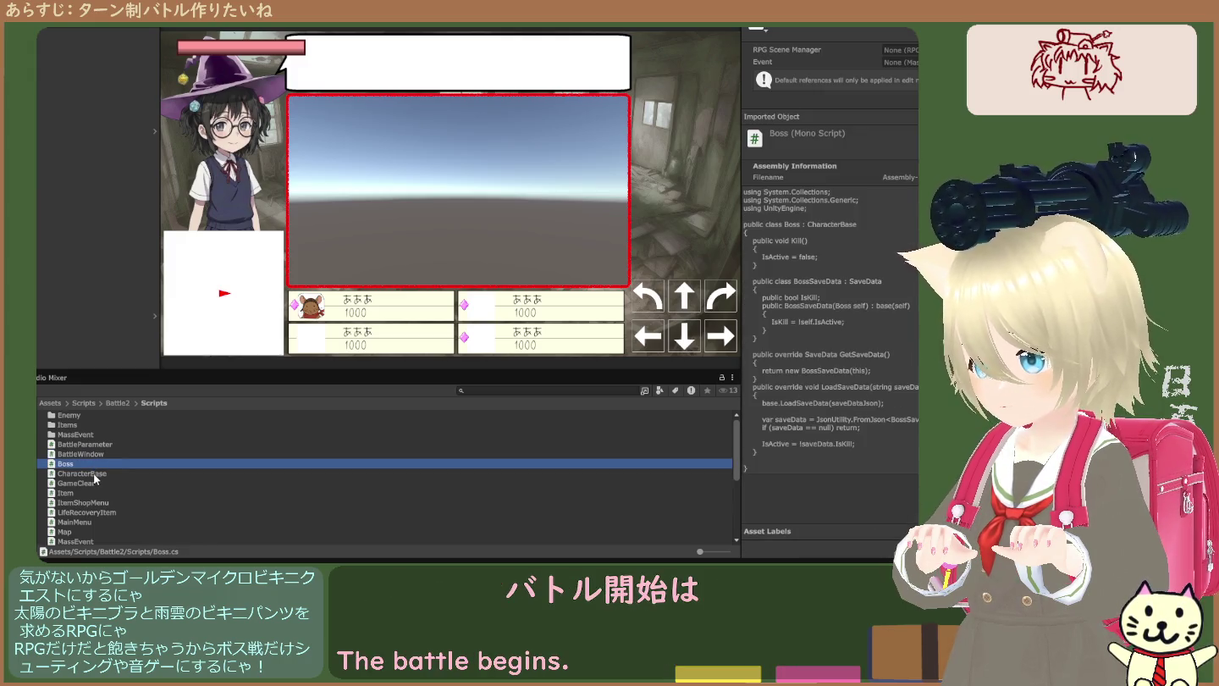
{"action": "scroll", "coordinate": [95, 483], "scroll_direction": "down", "scroll_amount": 3}
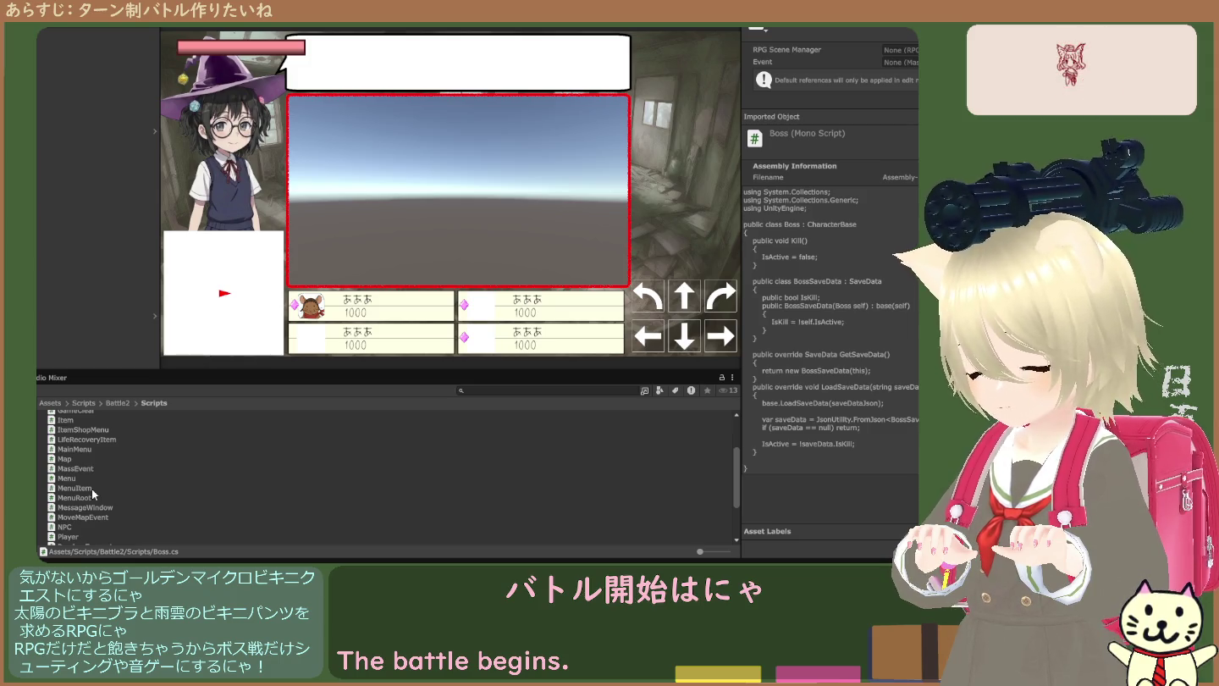
{"action": "scroll", "coordinate": [90, 478], "scroll_direction": "down", "scroll_amount": 2}
{"action": "scroll", "coordinate": [90, 484], "scroll_direction": "down", "scroll_amount": 2}
{"action": "scroll", "coordinate": [92, 501], "scroll_direction": "down", "scroll_amount": 1}
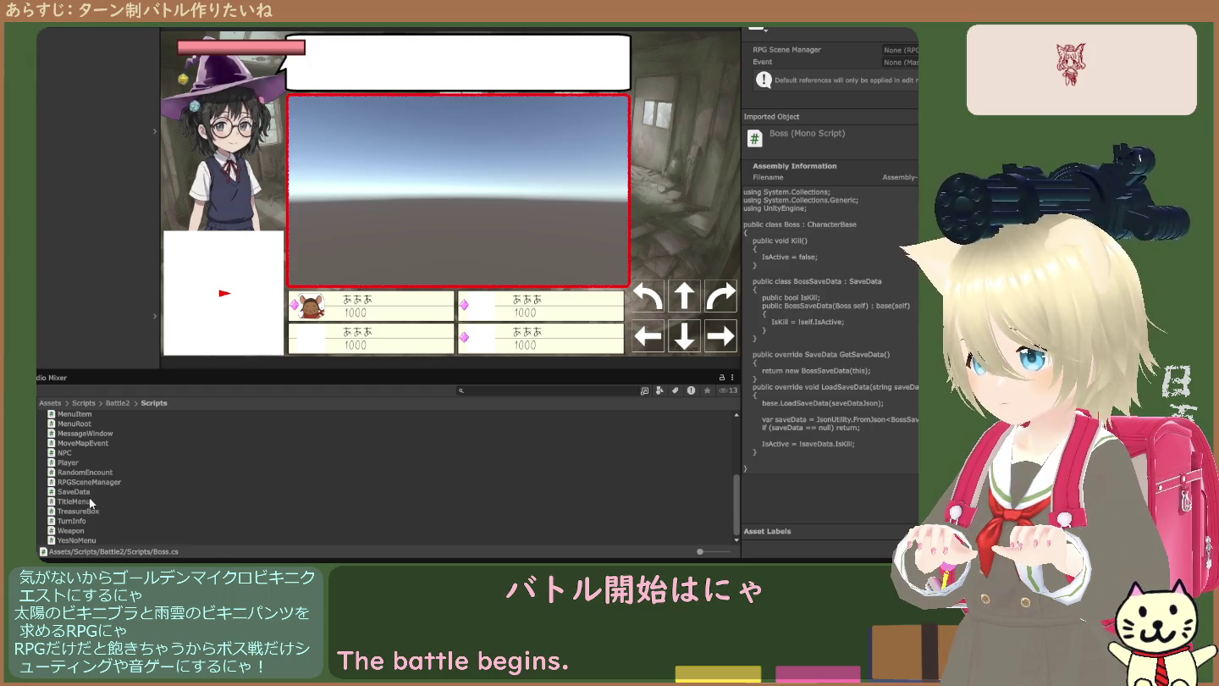
{"action": "scroll", "coordinate": [90, 493], "scroll_direction": "up", "scroll_amount": 3}
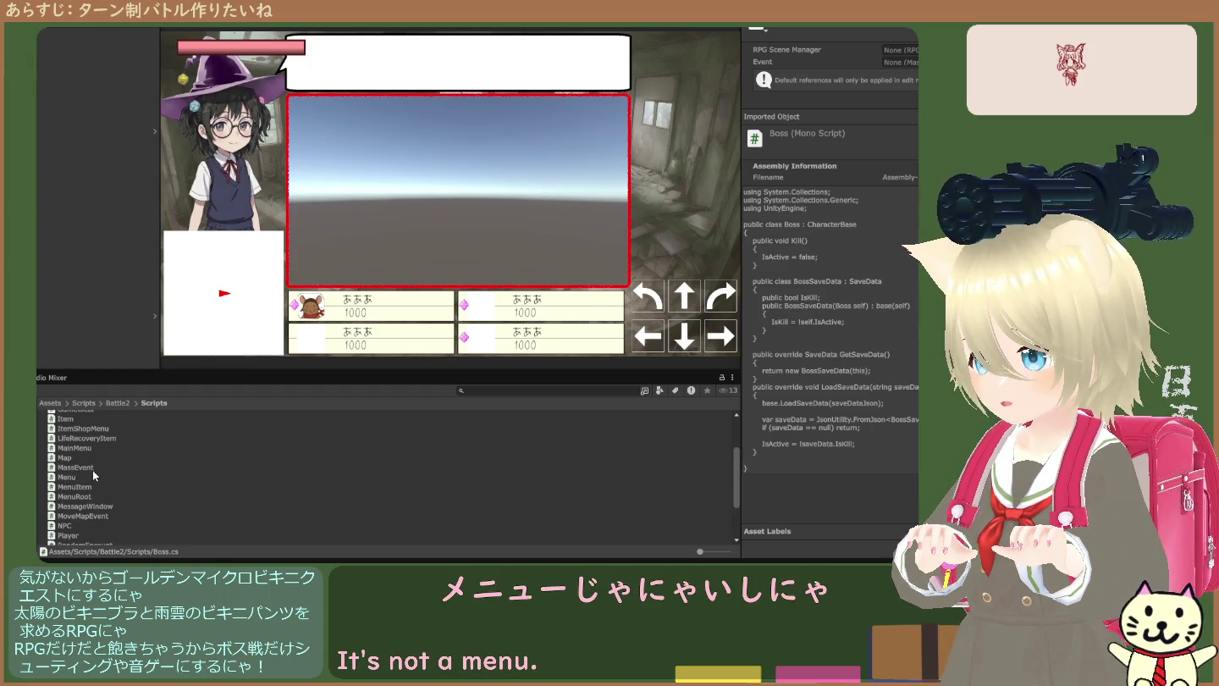
{"action": "scroll", "coordinate": [89, 493], "scroll_direction": "down", "scroll_amount": 1}
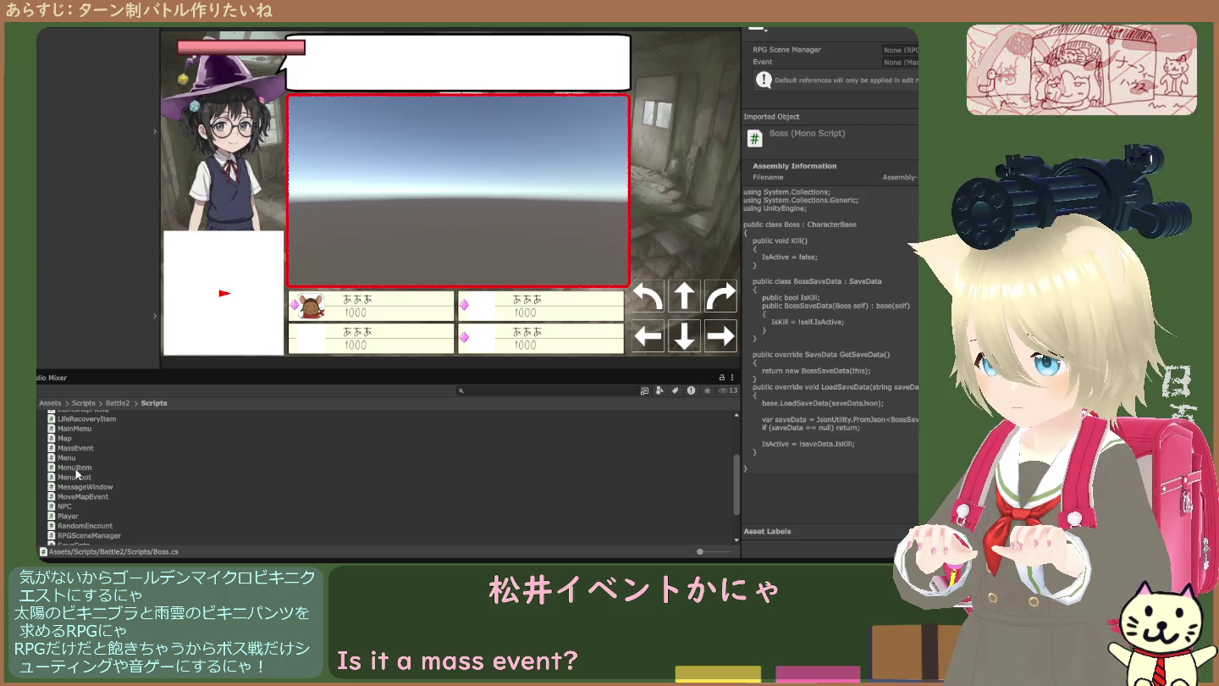
{"action": "scroll", "coordinate": [74, 455], "scroll_direction": "down", "scroll_amount": 1}
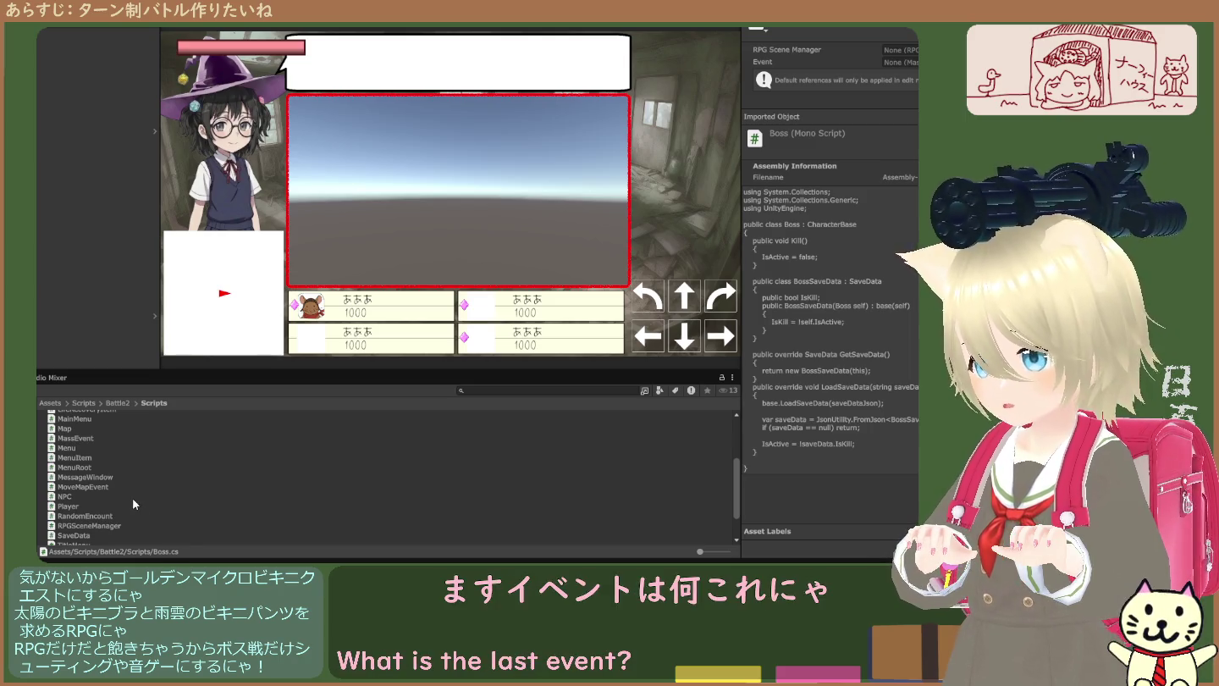
{"action": "scroll", "coordinate": [134, 499], "scroll_direction": "up", "scroll_amount": 3}
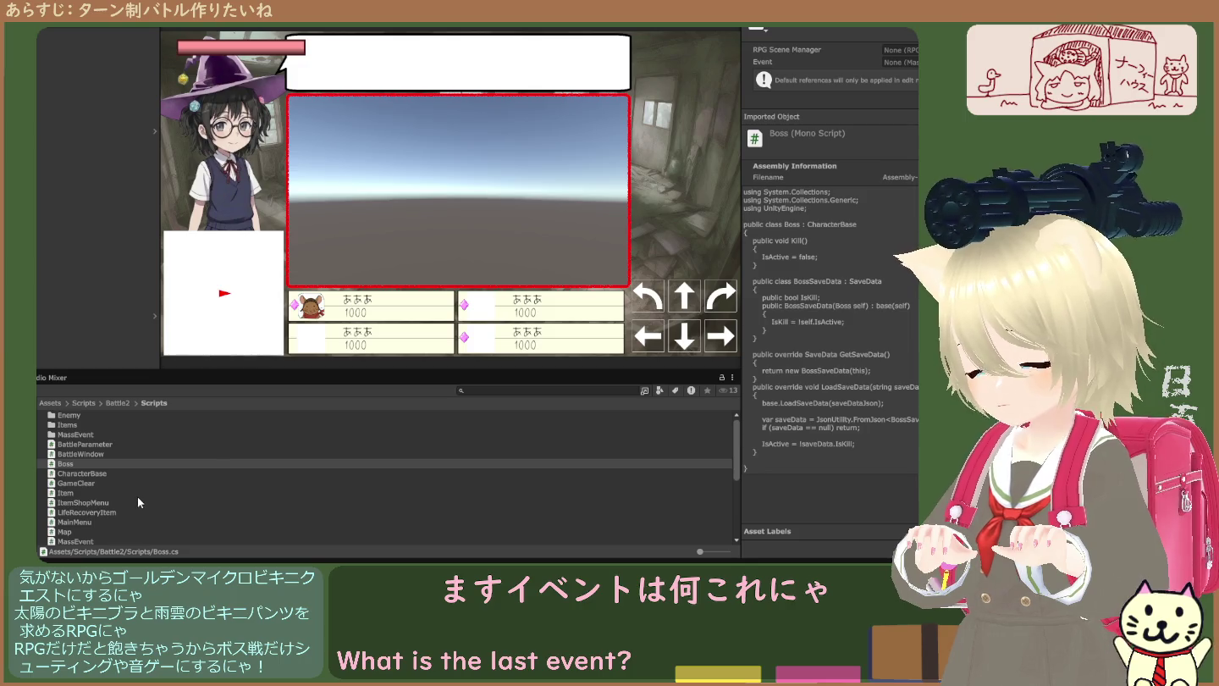
{"action": "scroll", "coordinate": [96, 446], "scroll_direction": "down", "scroll_amount": 1}
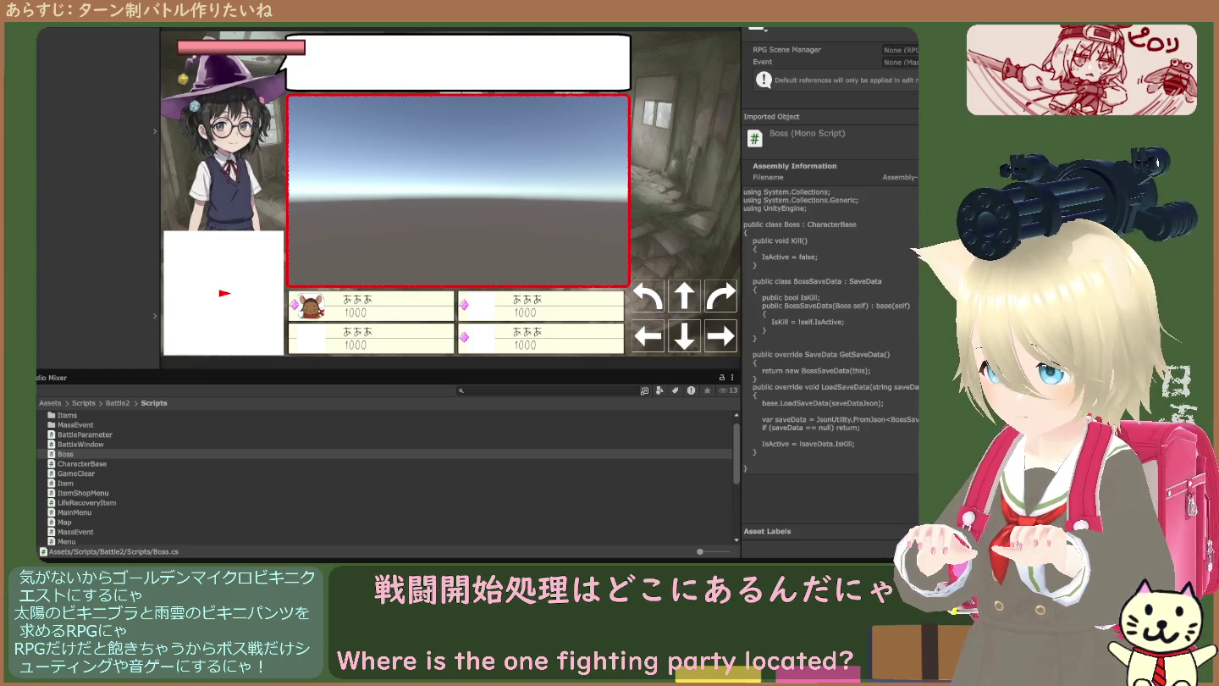
{"action": "left_click_drag", "start_coordinate": [94, 444], "coordinate": [108, 478]}
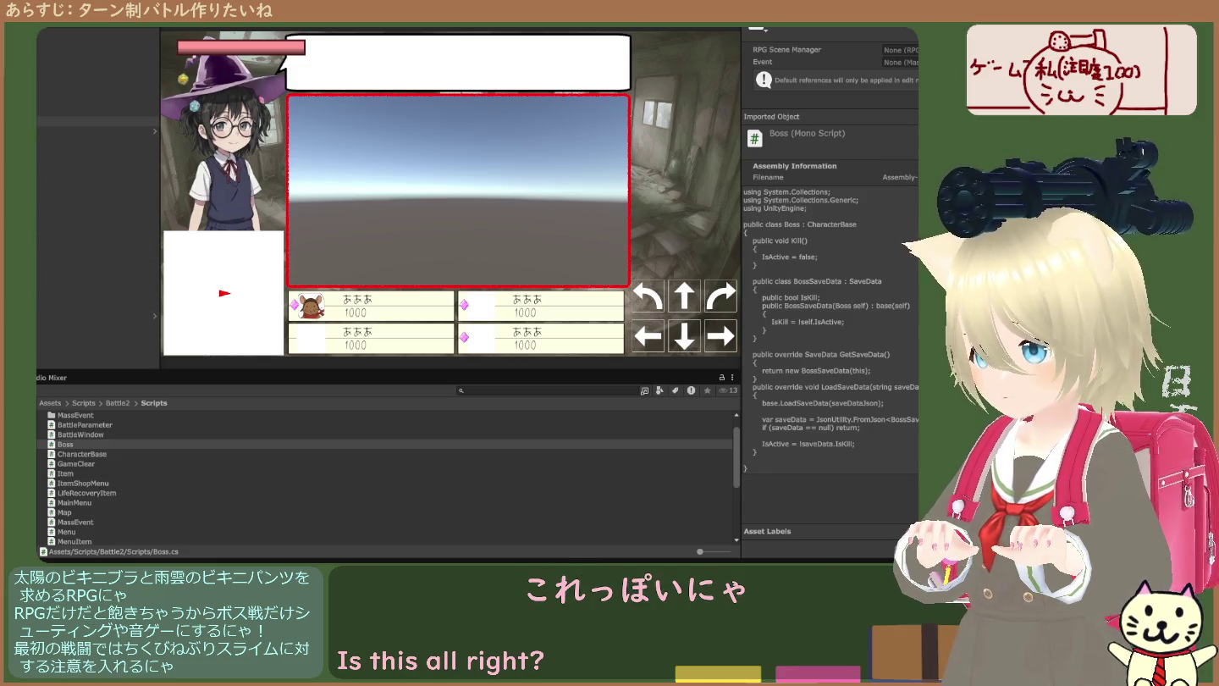
{"action": "left_click", "coordinate": [97, 170]}
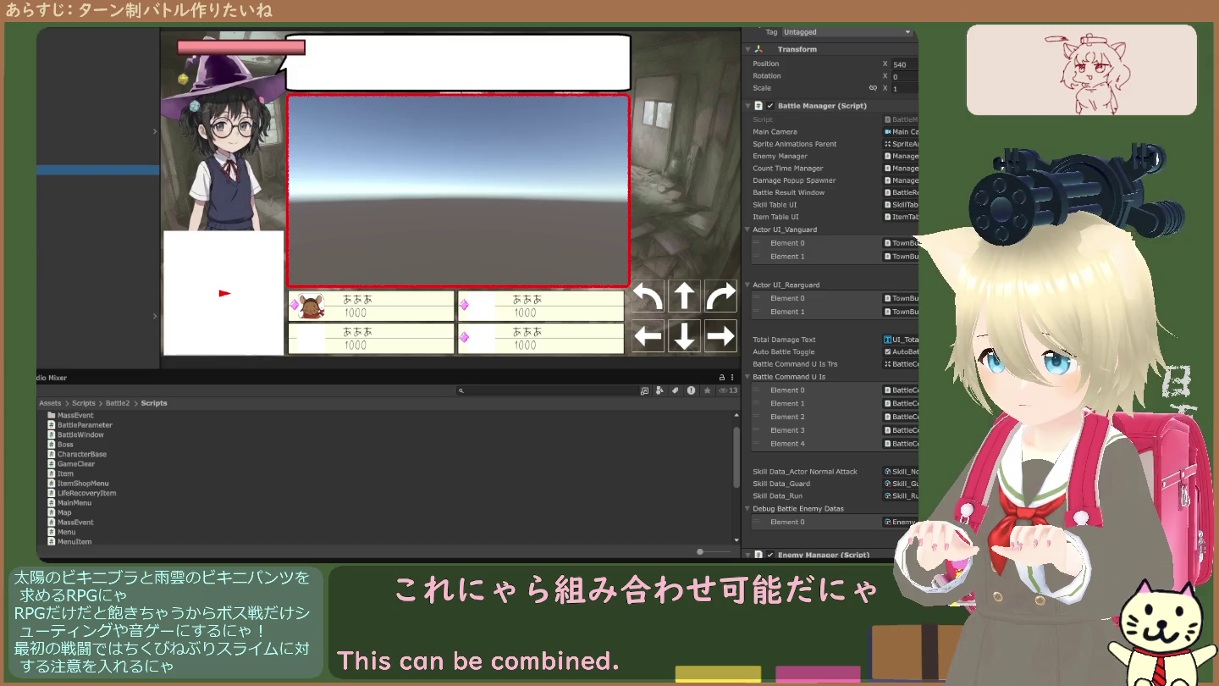
- Open the Dungeon scene, then inspect DataManager, Canvas and Battle Manager in turn
{"action": "left_click", "coordinate": [118, 404]}
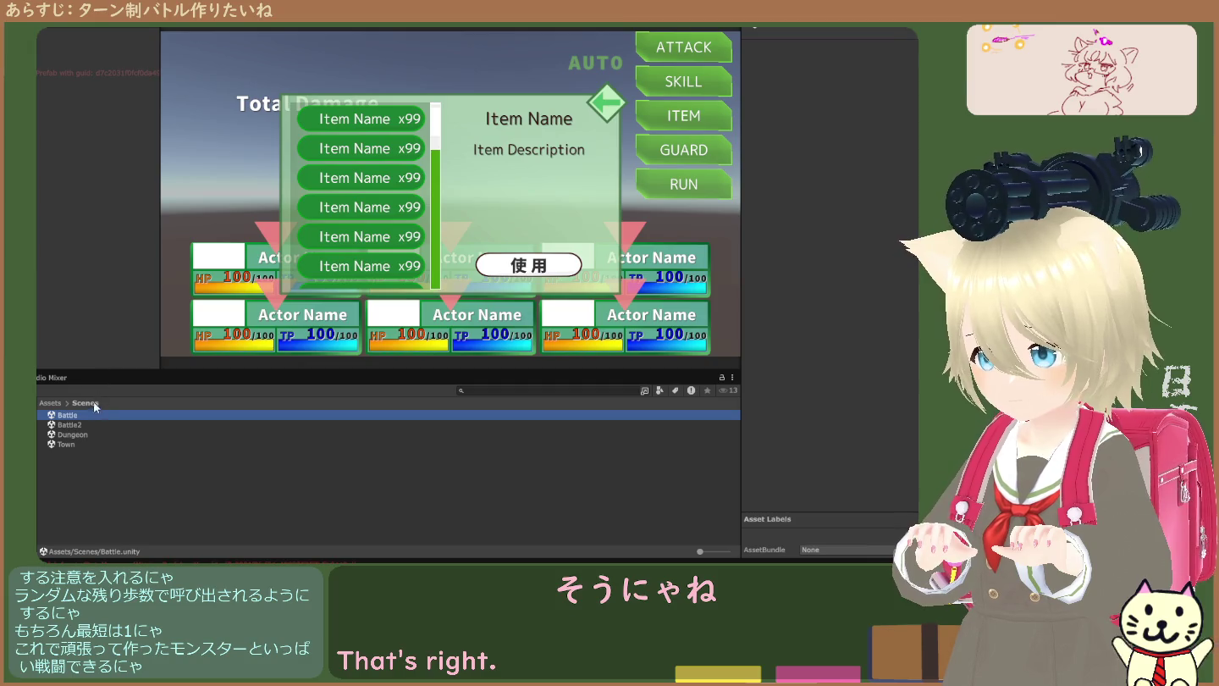
{"action": "double_click", "coordinate": [82, 433]}
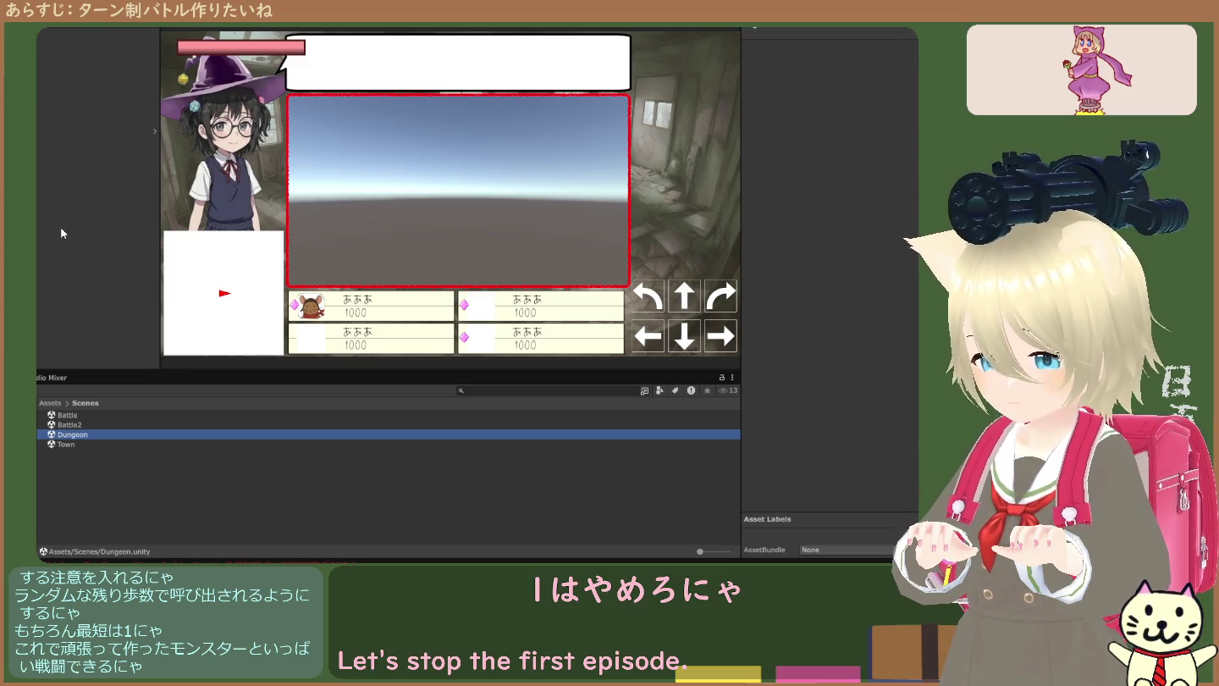
{"action": "left_click", "coordinate": [68, 131]}
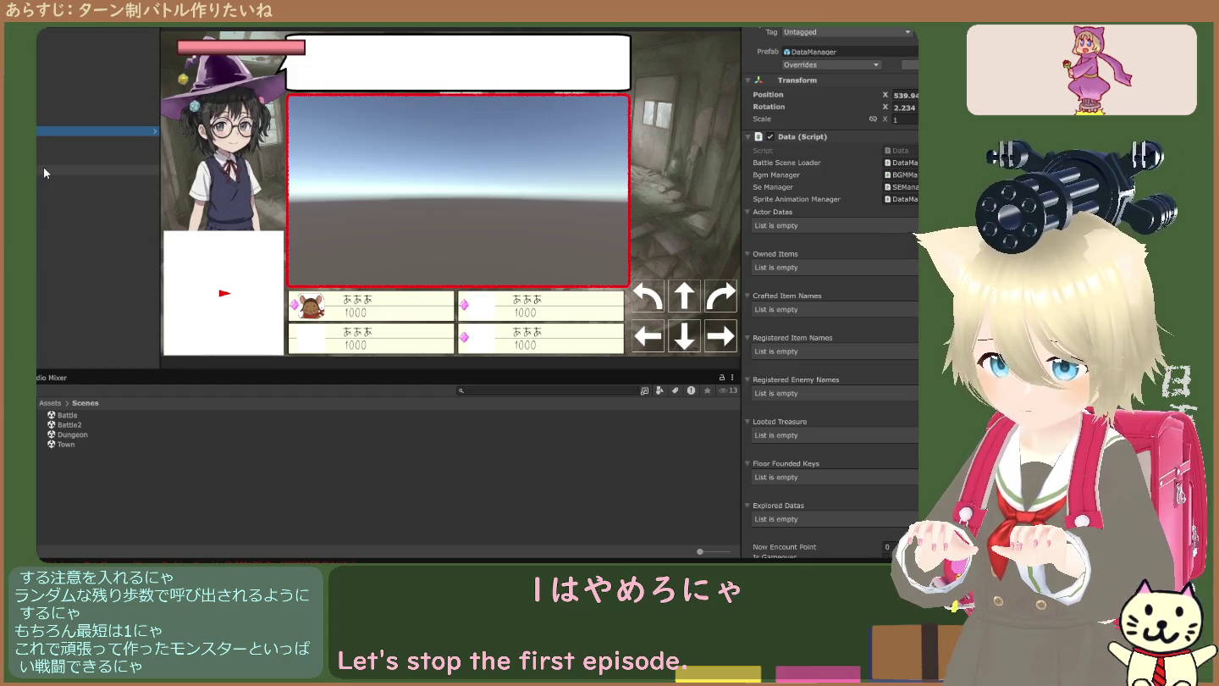
{"action": "key", "text": "Down"}
{"action": "left_click", "coordinate": [85, 160]}
{"action": "key", "text": "Down"}
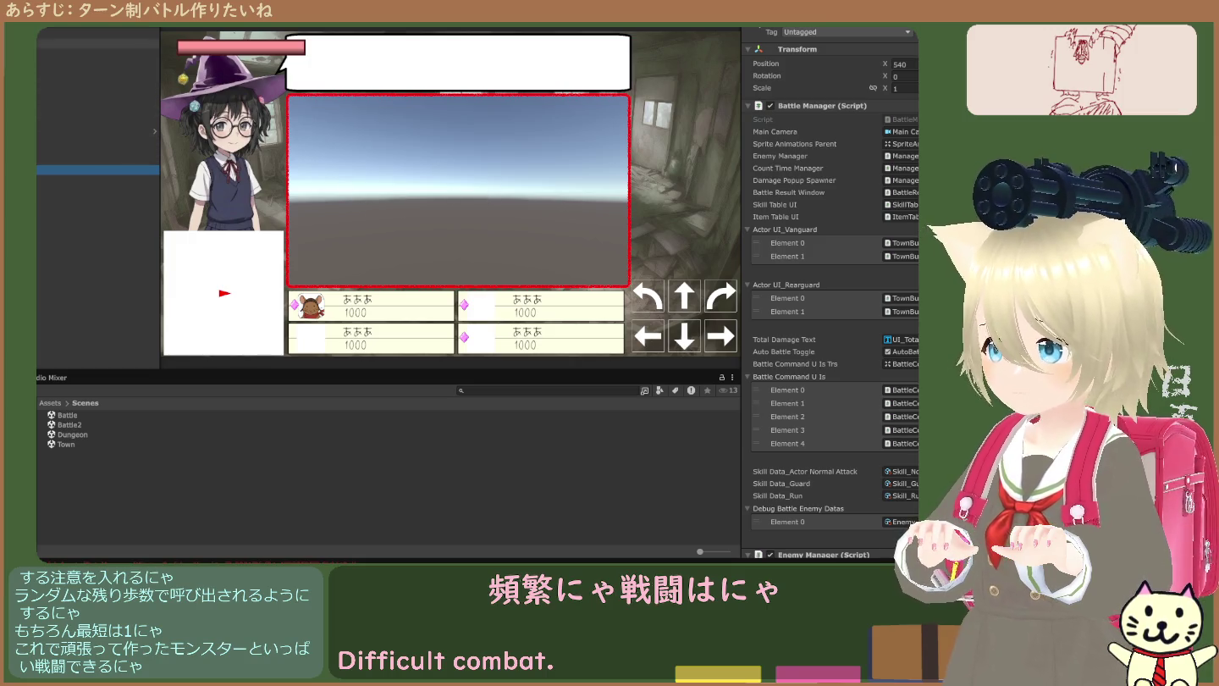
- Inspect Town Manager and Dungeon Manager, and locate the Player Manager reference
{"action": "left_click", "coordinate": [97, 62]}
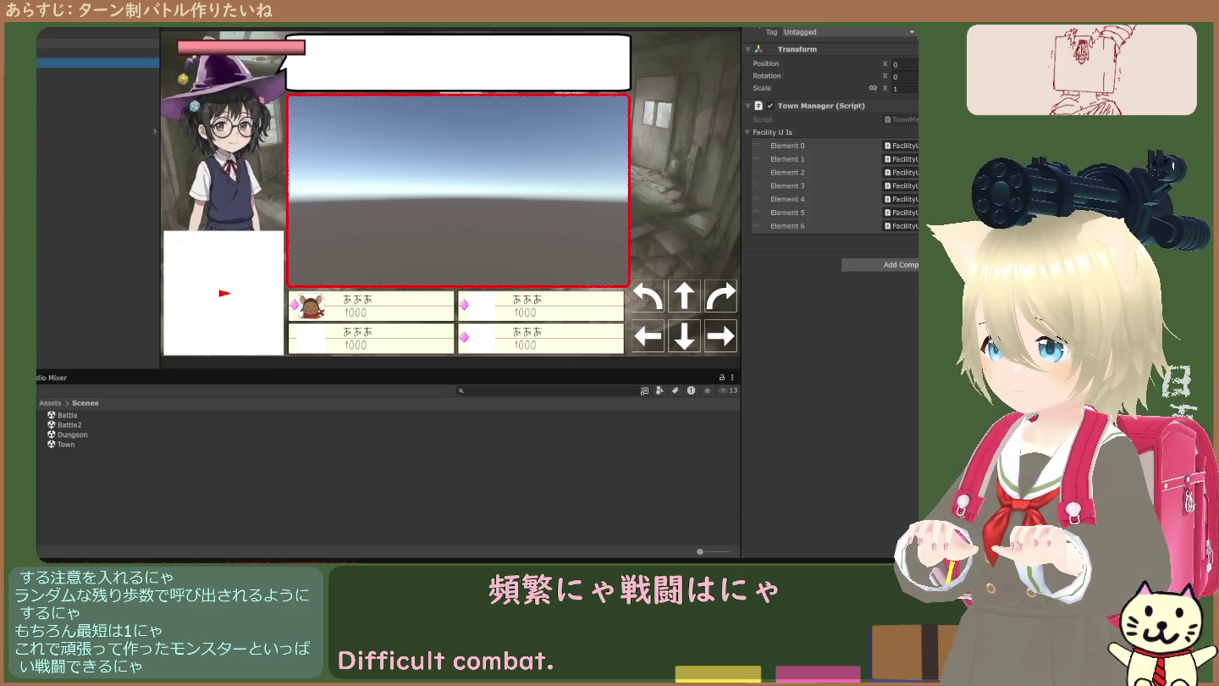
{"action": "left_click", "coordinate": [98, 41]}
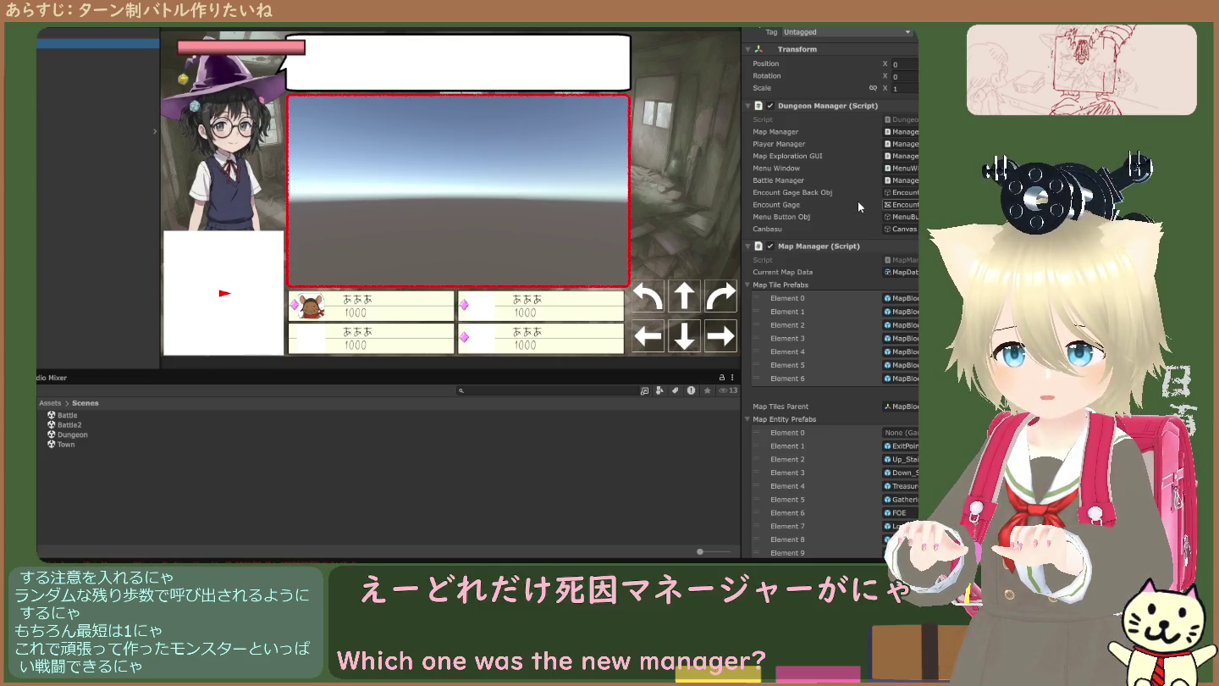
{"action": "left_click", "coordinate": [901, 143]}
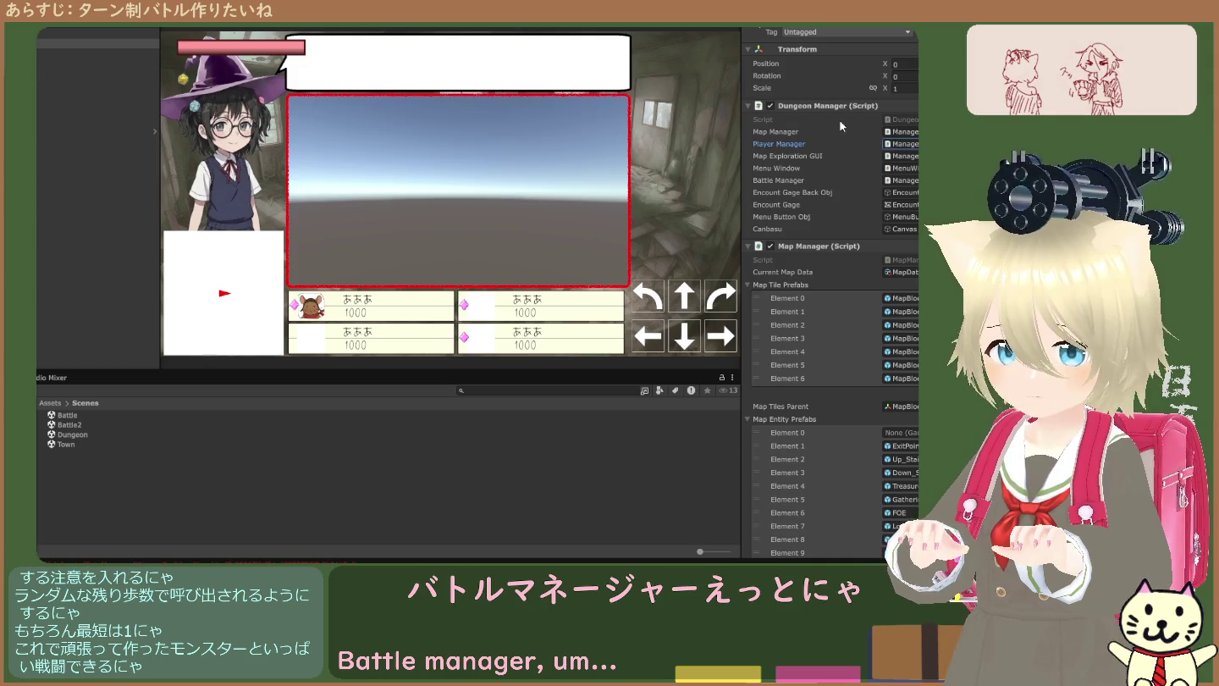
{"action": "left_click", "coordinate": [908, 146]}
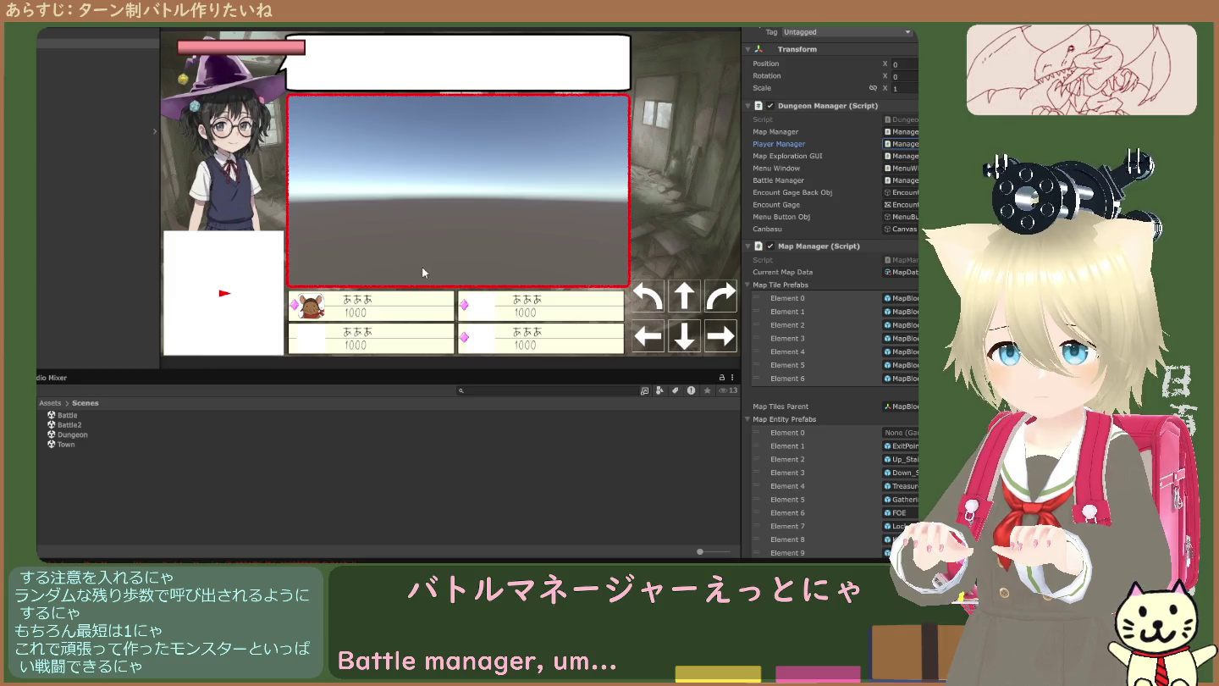
- Navigate to Assets > Scripts > Dungeons and view the DungeonEntity script's source
{"action": "left_click", "coordinate": [50, 403]}
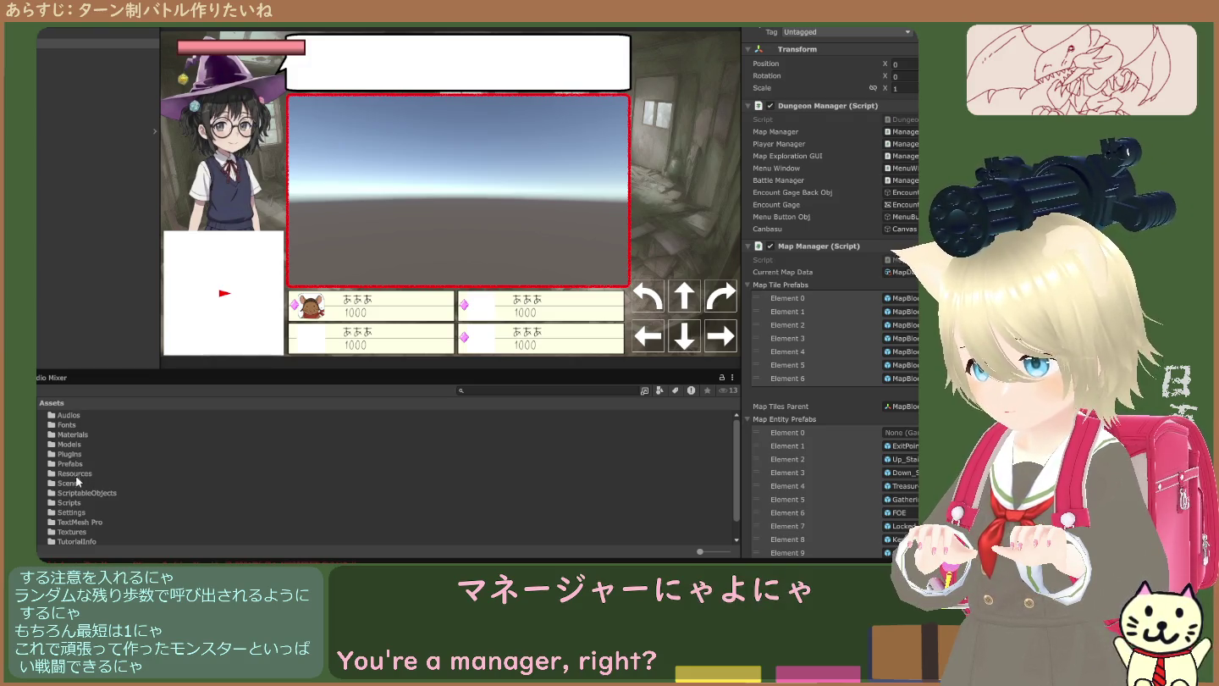
{"action": "left_click", "coordinate": [78, 503]}
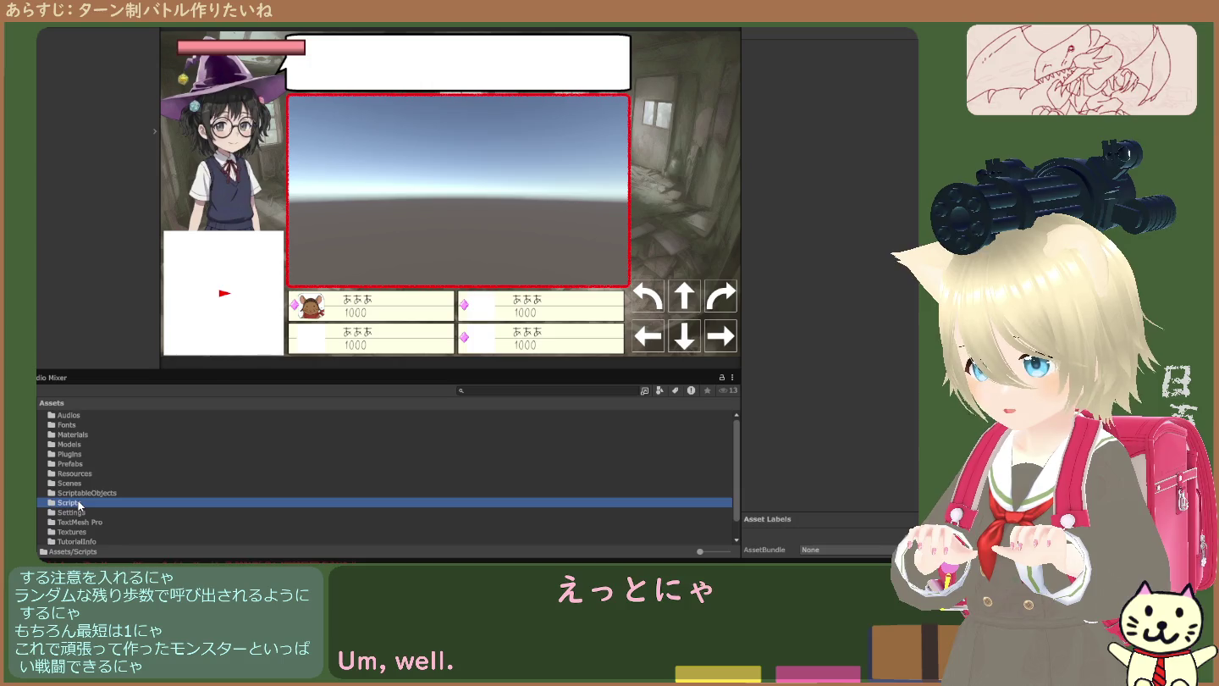
{"action": "double_click", "coordinate": [78, 504]}
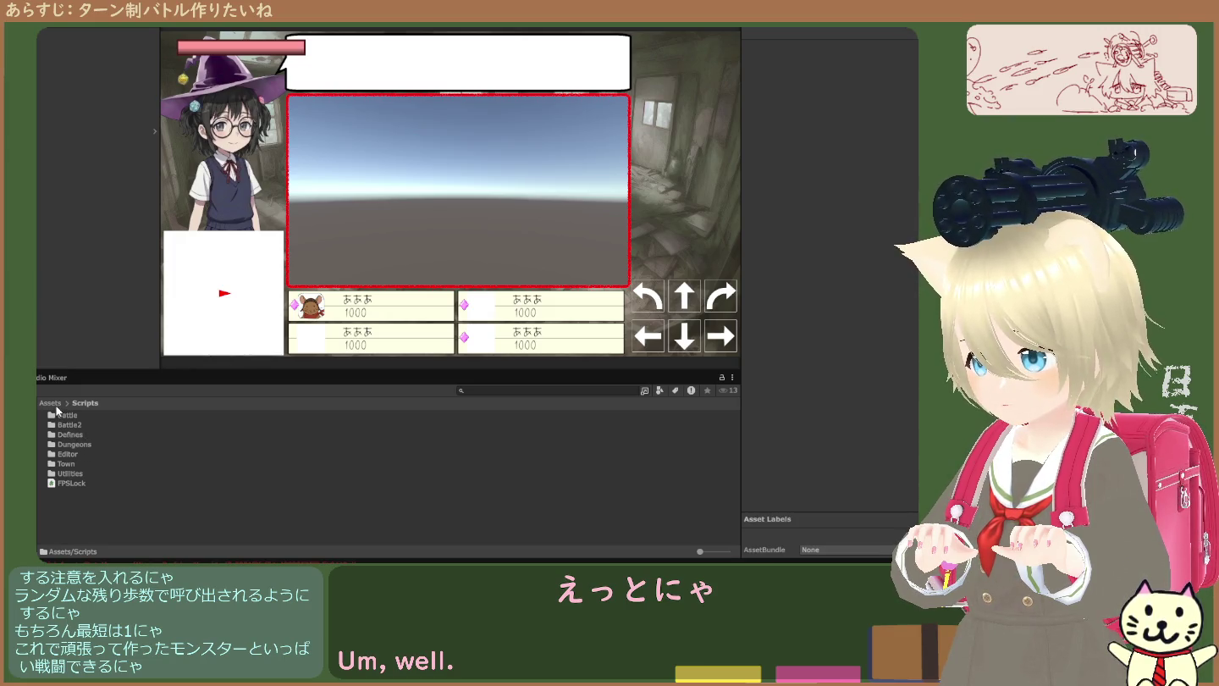
{"action": "double_click", "coordinate": [72, 445]}
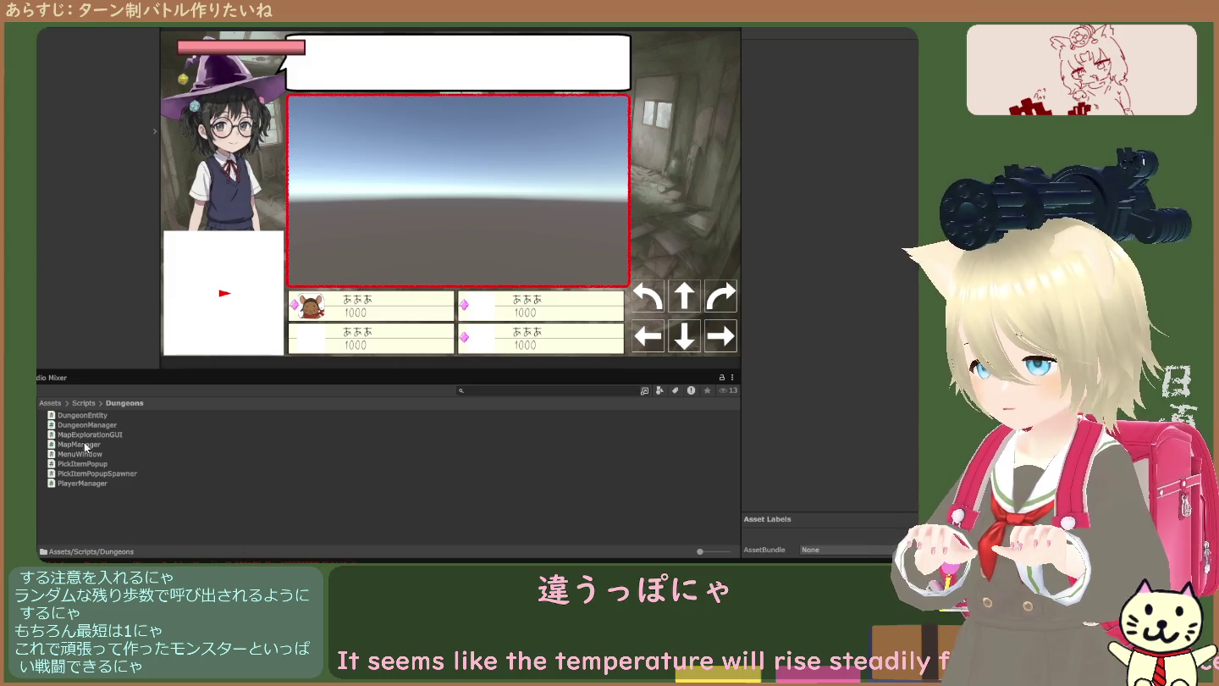
{"action": "left_click", "coordinate": [72, 416]}
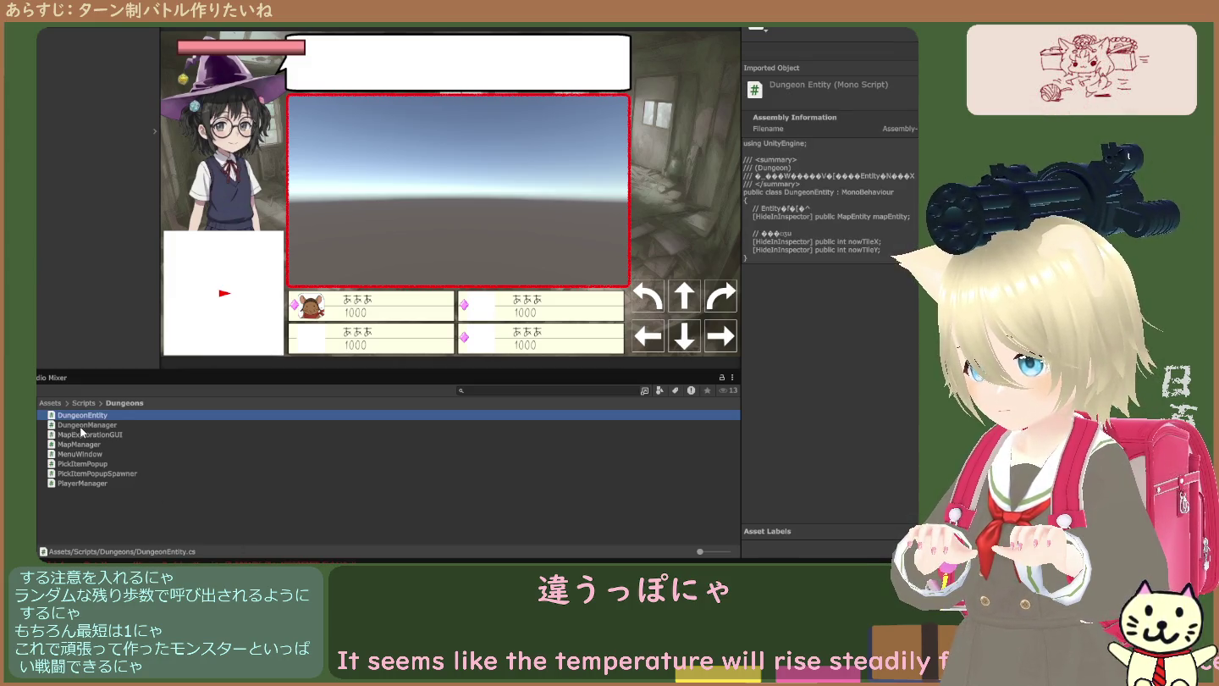
- Preview DungeonManager.cs's manager references and encounter counts, then return to the Assets root
{"action": "left_click", "coordinate": [85, 424]}
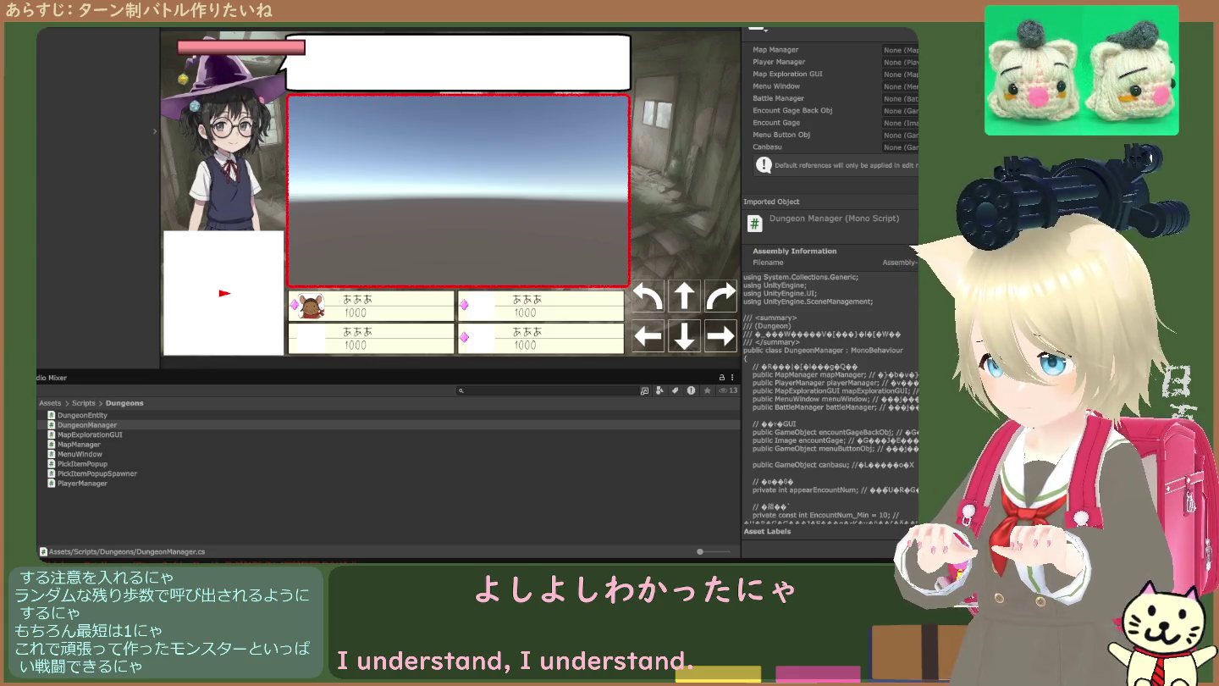
{"action": "left_click", "coordinate": [51, 403]}
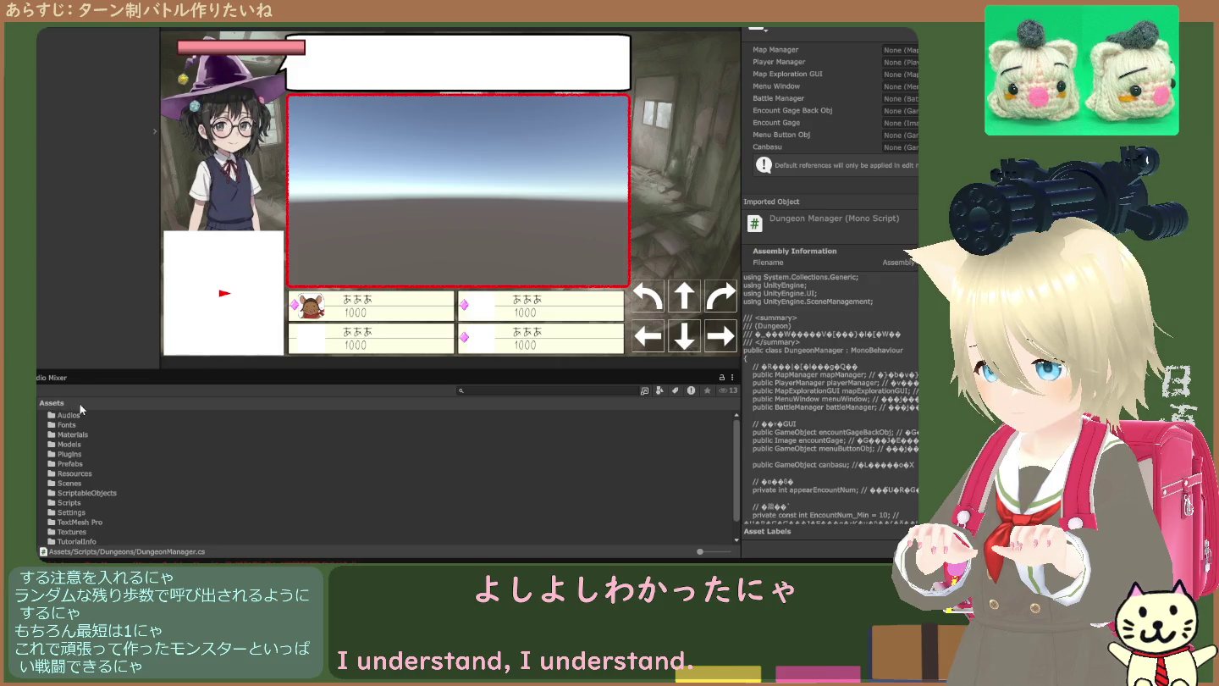
{"action": "left_click", "coordinate": [76, 494]}
- Open the Town scene from the Assets Scenes folder
{"action": "left_click", "coordinate": [75, 504]}
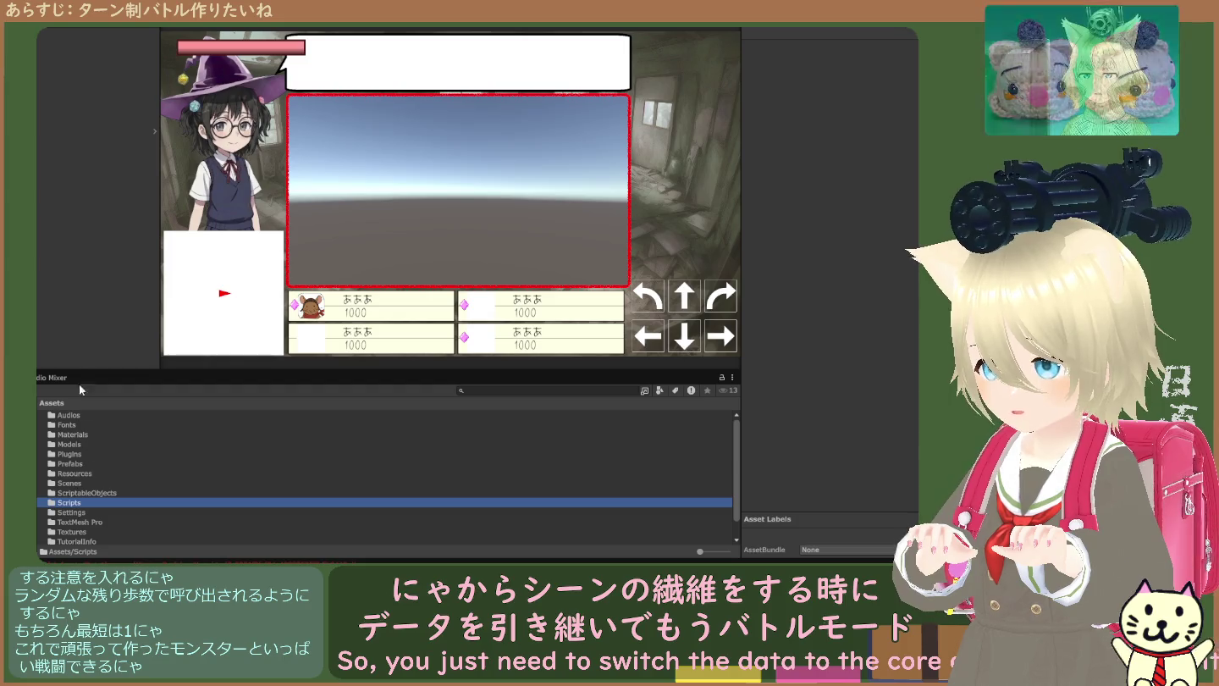
{"action": "double_click", "coordinate": [72, 484]}
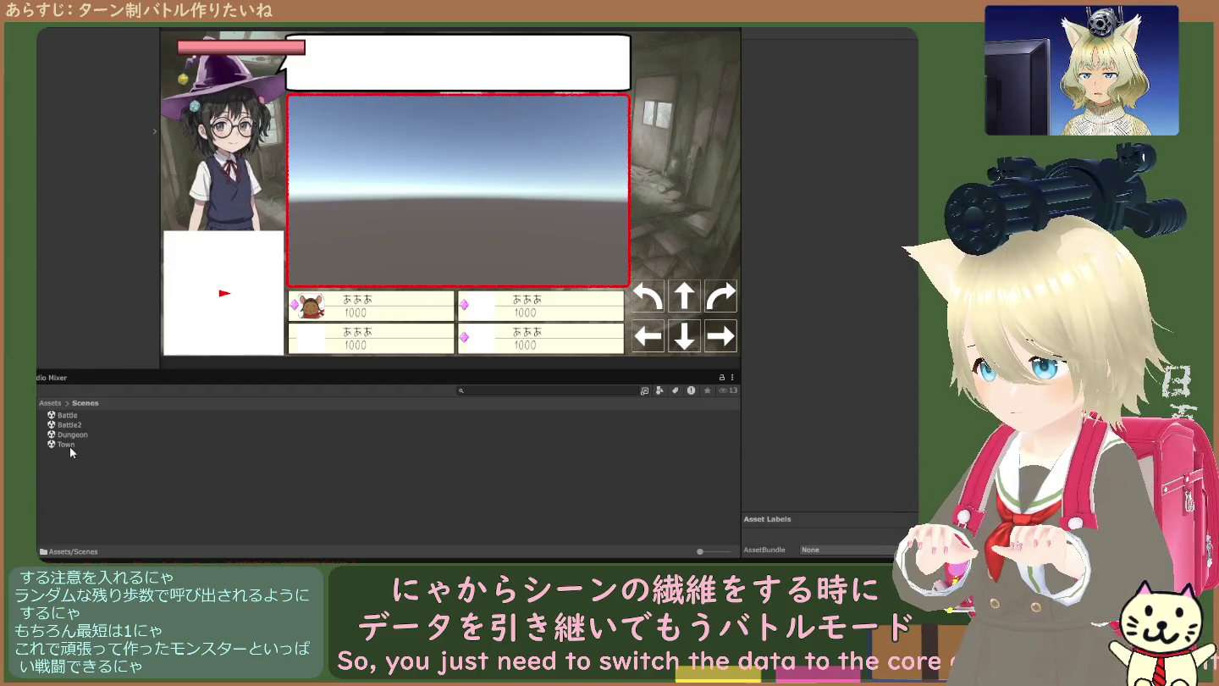
{"action": "double_click", "coordinate": [70, 445]}
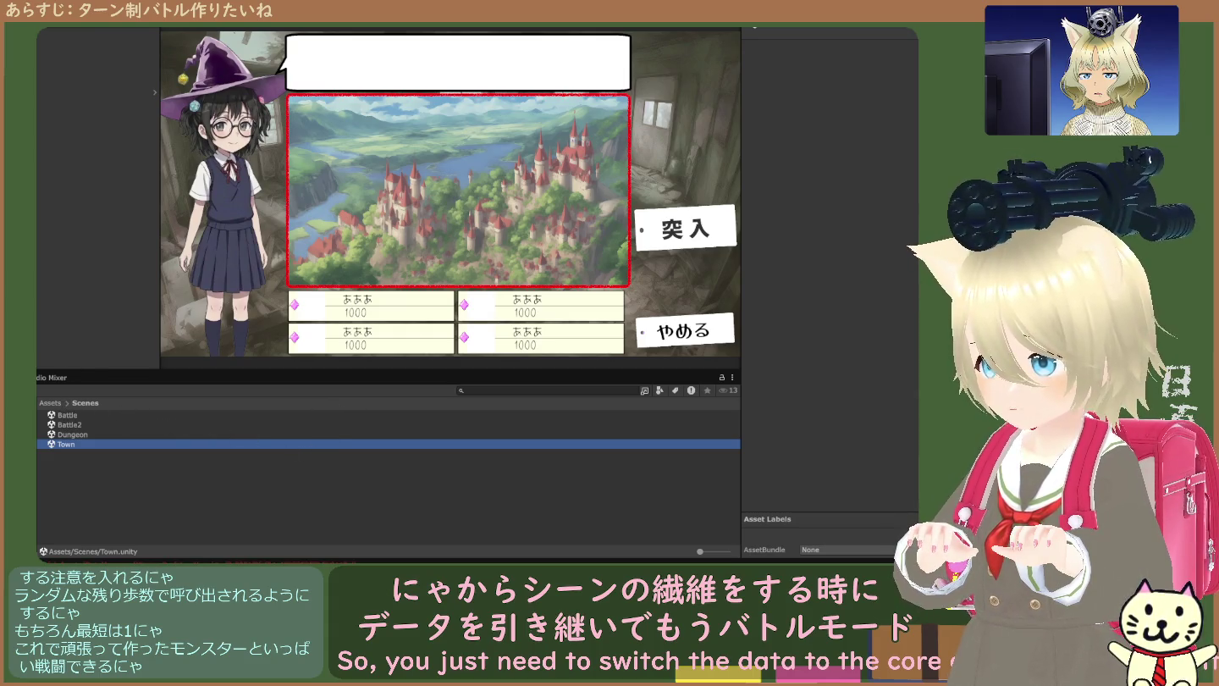
- Inspect the Town scene's Canvas, Event System, text element and Directional Light
{"action": "left_click", "coordinate": [85, 53]}
{"action": "left_click", "coordinate": [85, 110]}
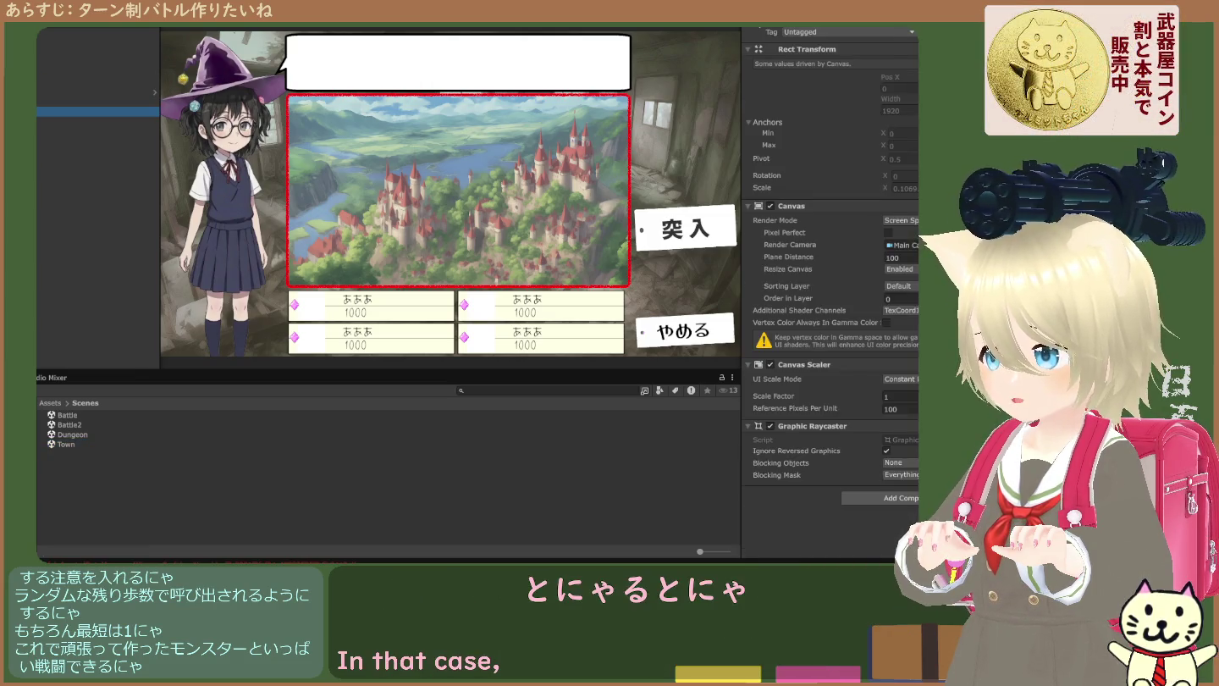
{"action": "left_click", "coordinate": [84, 110]}
{"action": "left_click", "coordinate": [85, 101]}
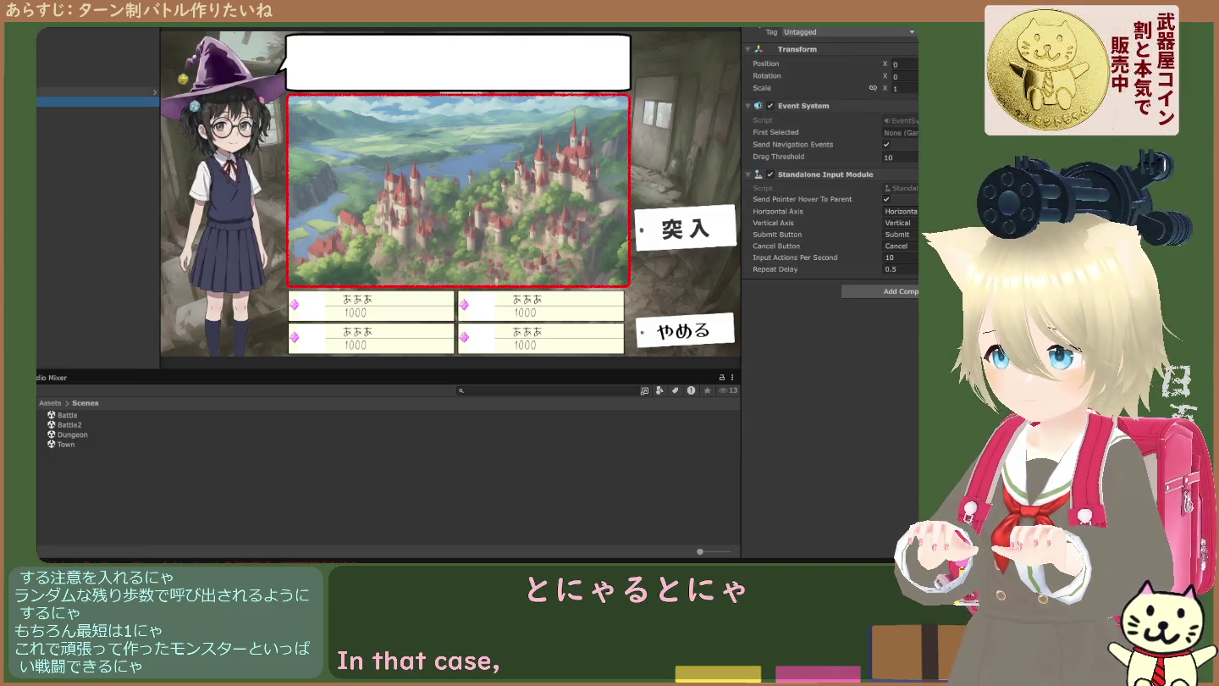
{"action": "left_click", "coordinate": [683, 339]}
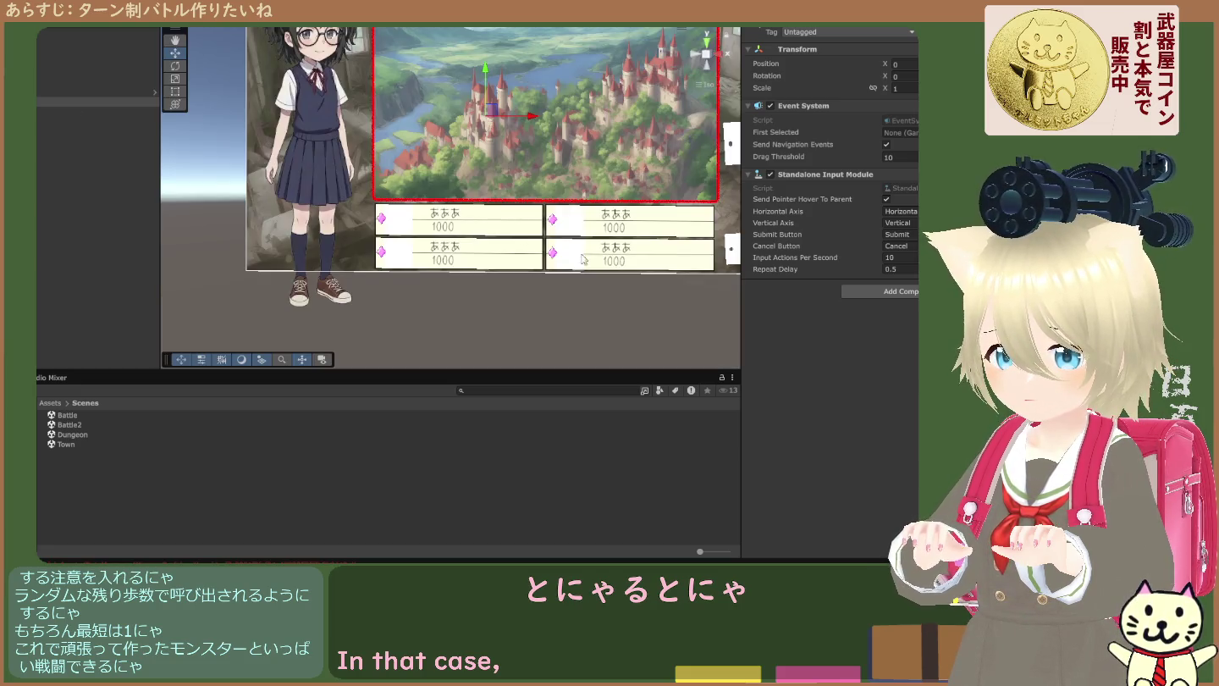
{"action": "left_click", "coordinate": [729, 252]}
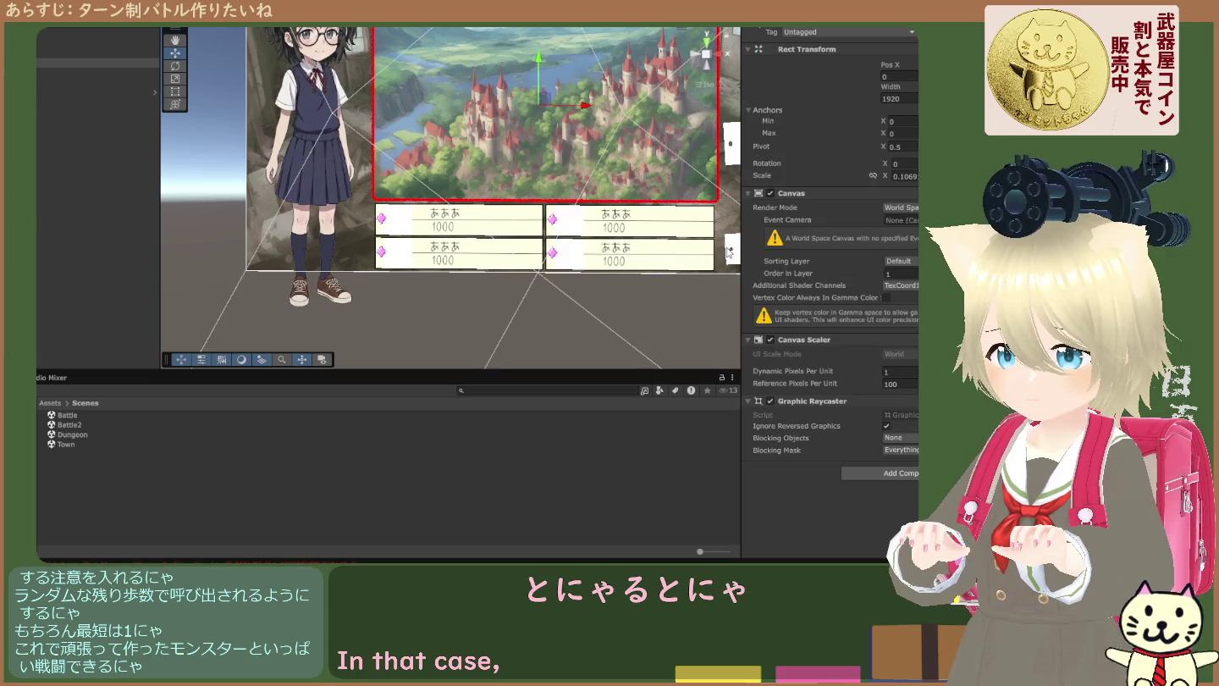
{"action": "left_click", "coordinate": [728, 155]}
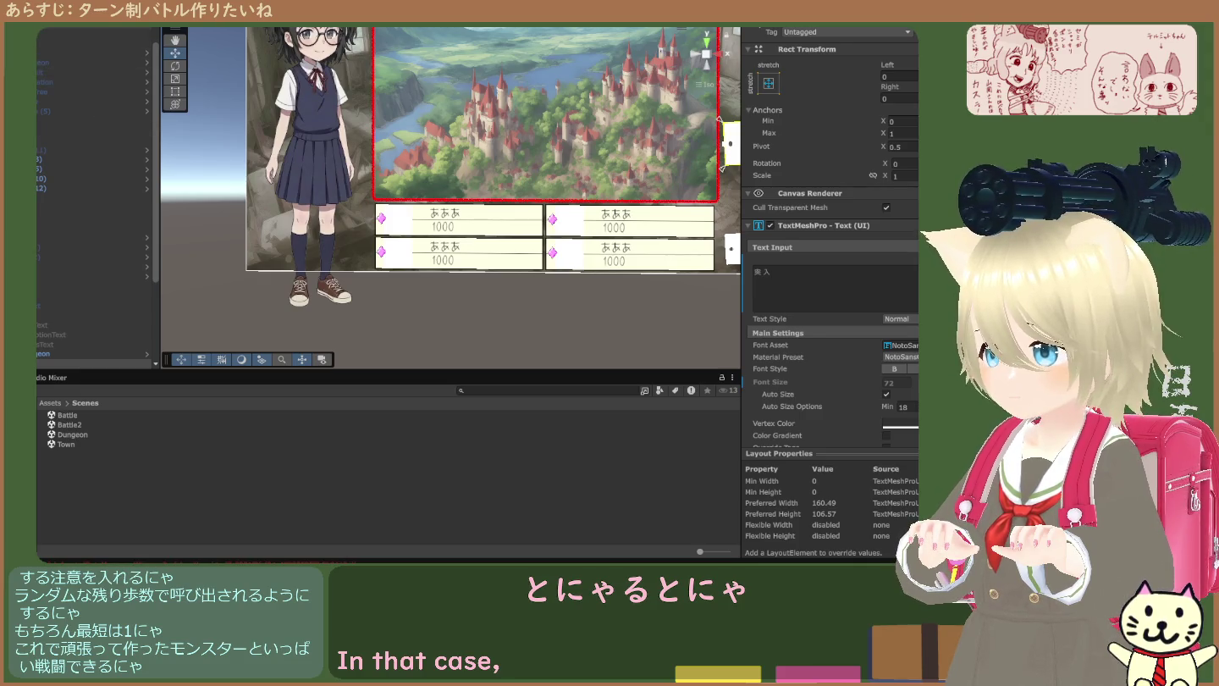
{"action": "left_click", "coordinate": [50, 42]}
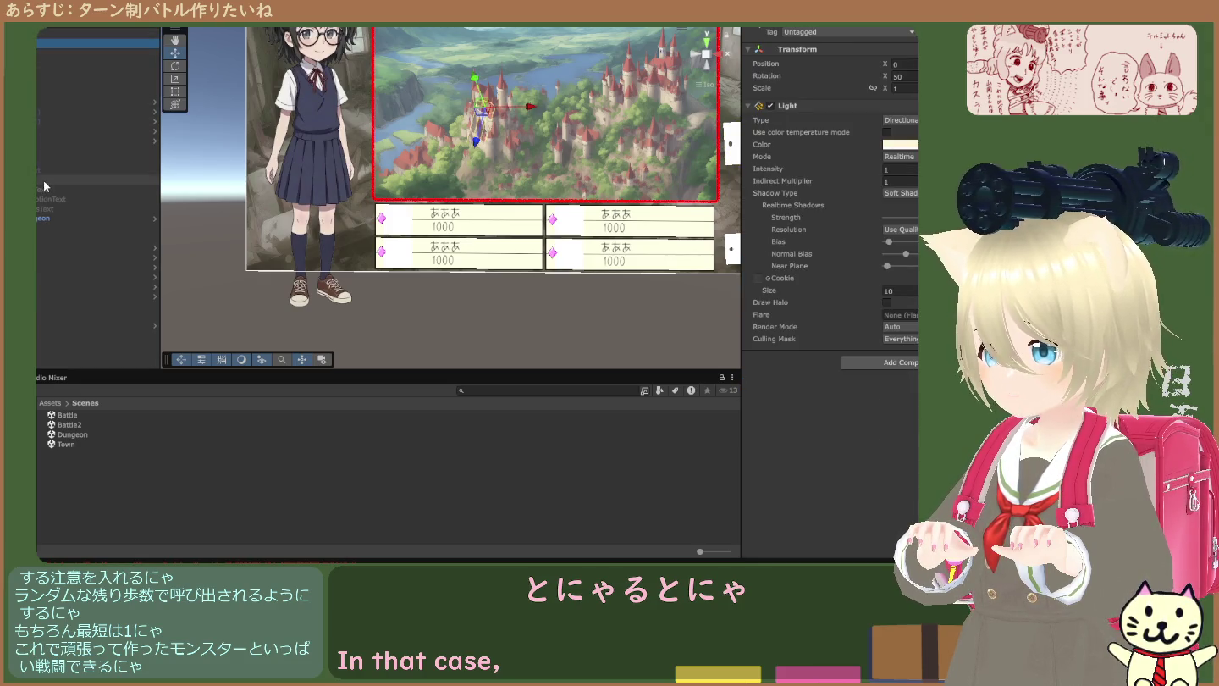
- Trace Button_GoDungeon's On Click target FacilityUI to its FacilityUI_Dungeon script
{"action": "left_click", "coordinate": [38, 218]}
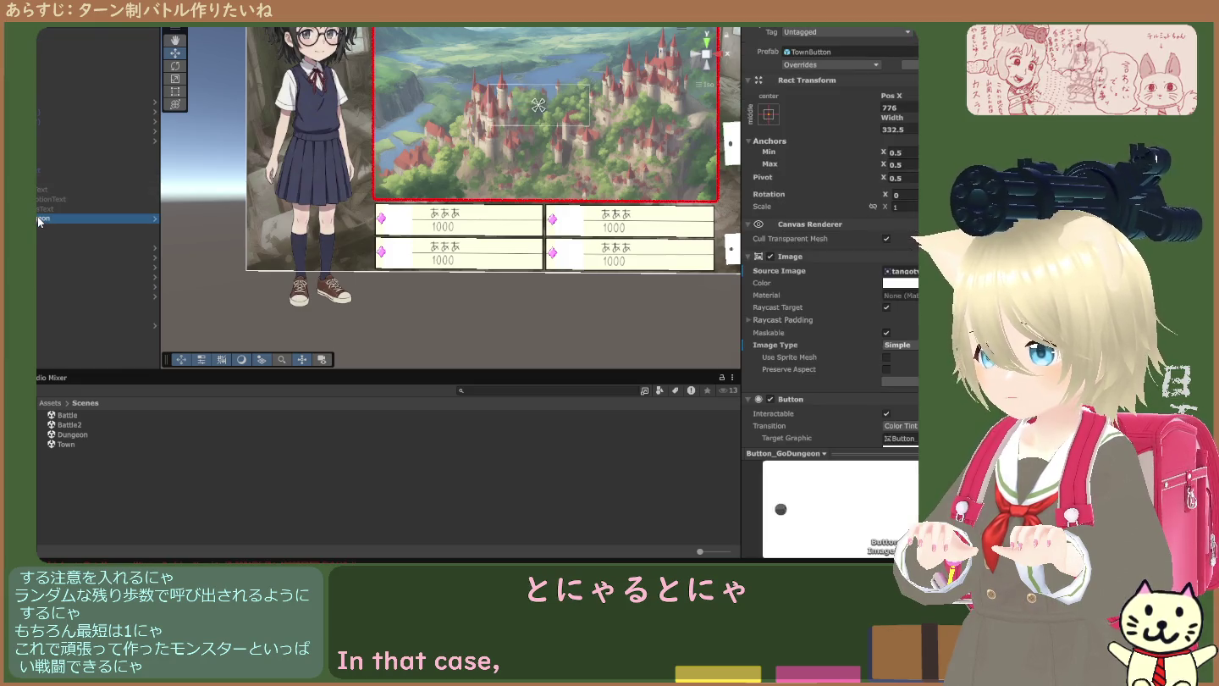
{"action": "scroll", "coordinate": [804, 313], "scroll_direction": "down", "scroll_amount": 3}
{"action": "scroll", "coordinate": [803, 313], "scroll_direction": "down", "scroll_amount": 3}
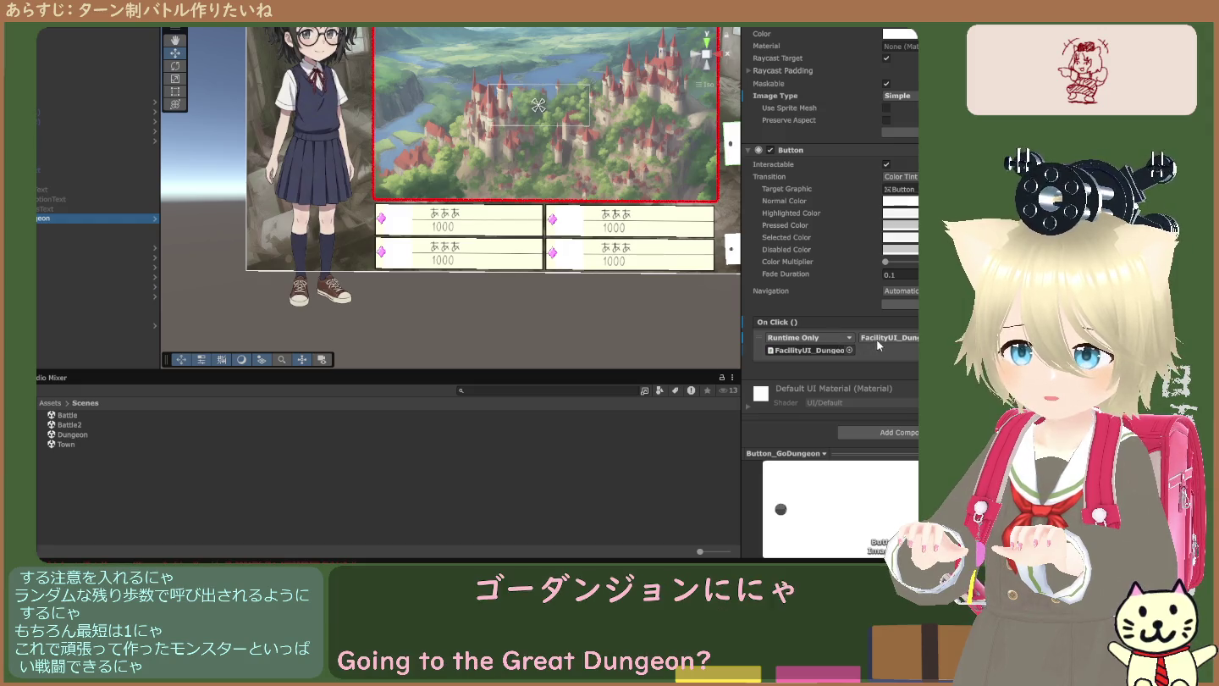
{"action": "double_click", "coordinate": [826, 349]}
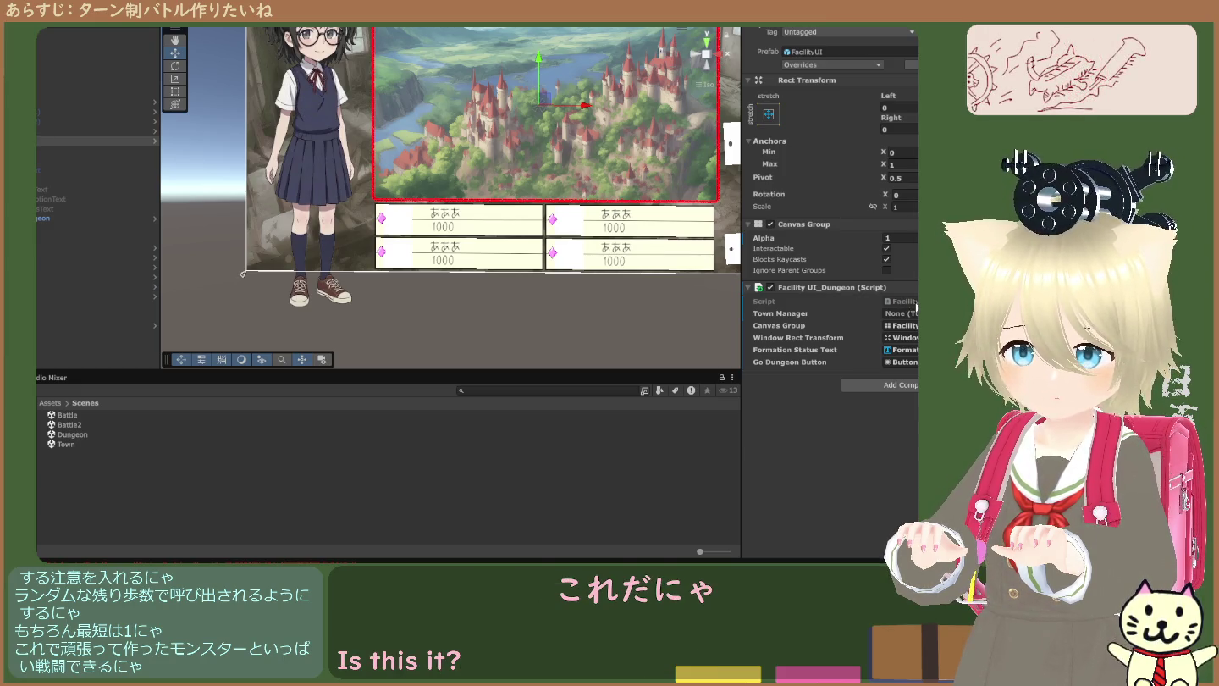
{"action": "left_click", "coordinate": [906, 301]}
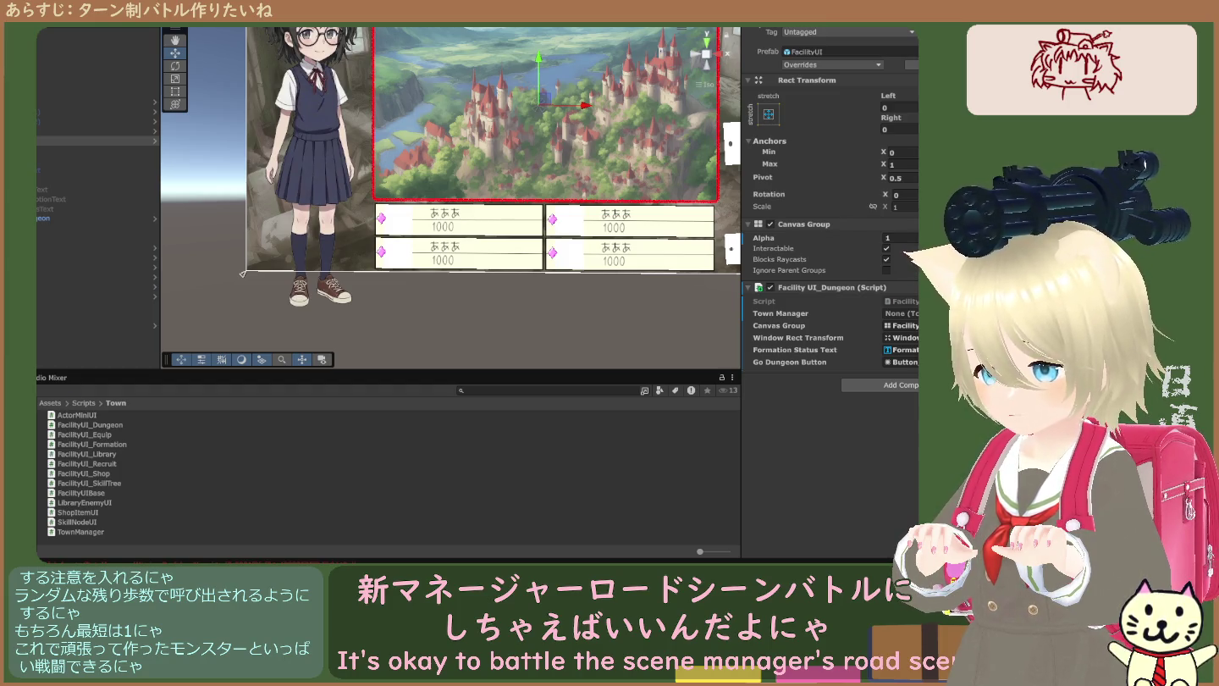
{"action": "left_click", "coordinate": [54, 404]}
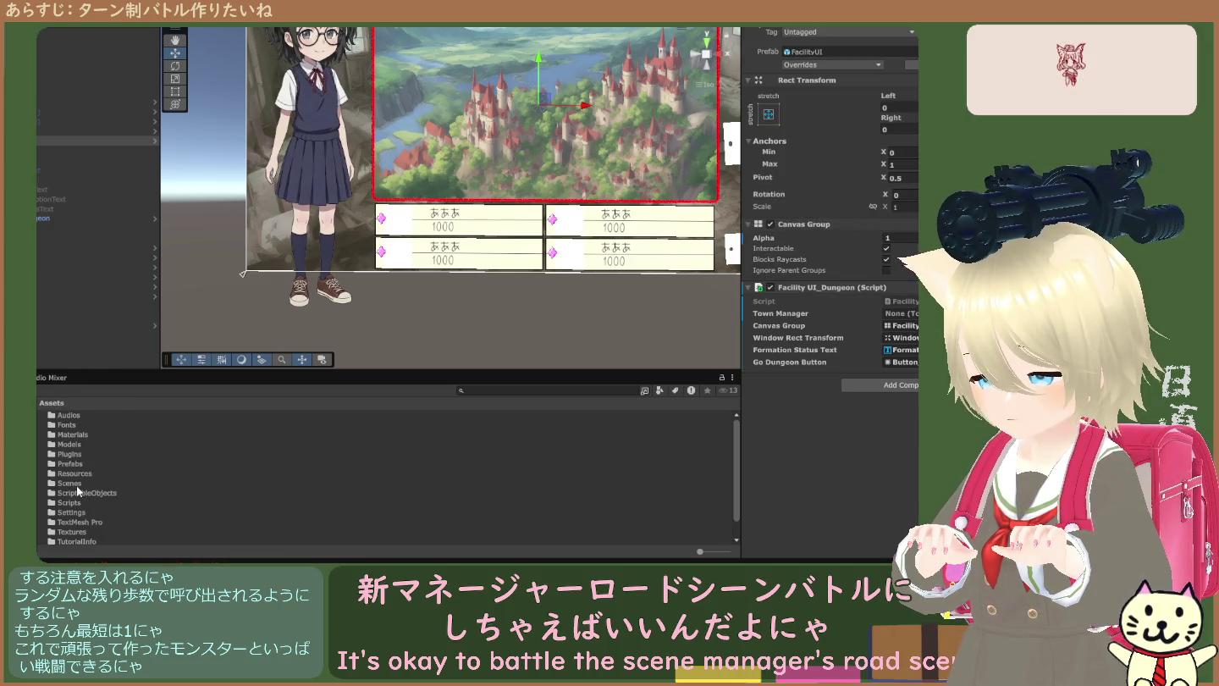
- Check the Battle2 scene in the Assets Scenes folder, then return to Assets
{"action": "double_click", "coordinate": [76, 484]}
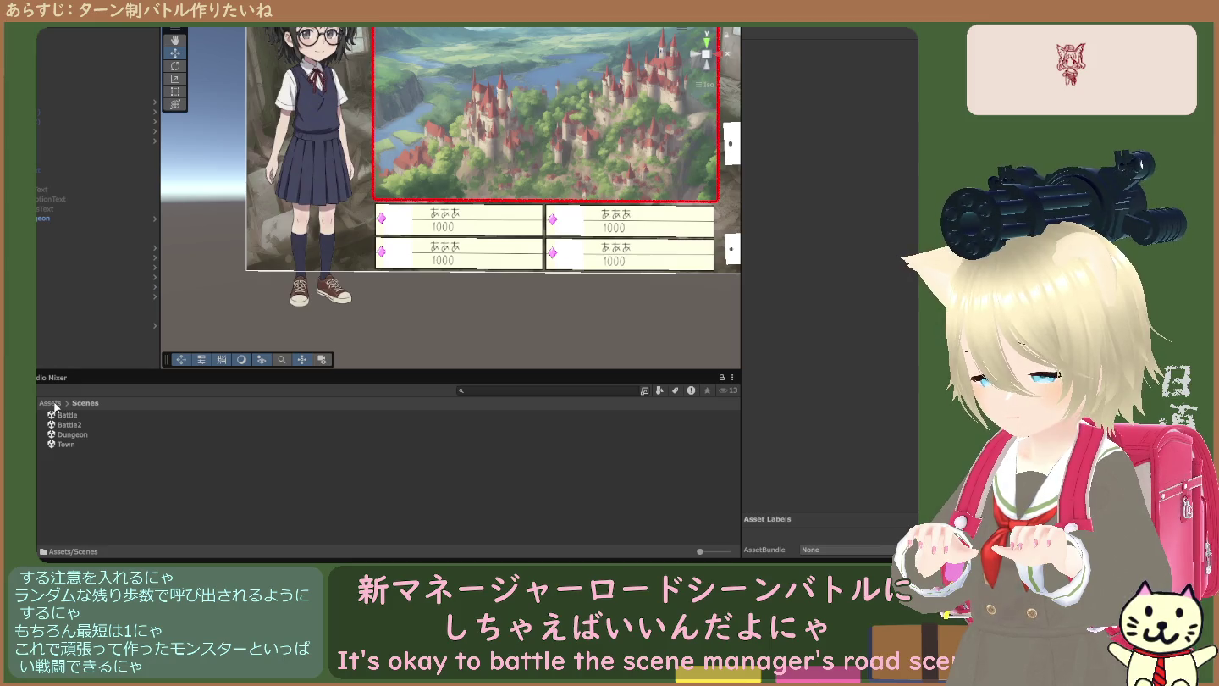
{"action": "left_click", "coordinate": [68, 426]}
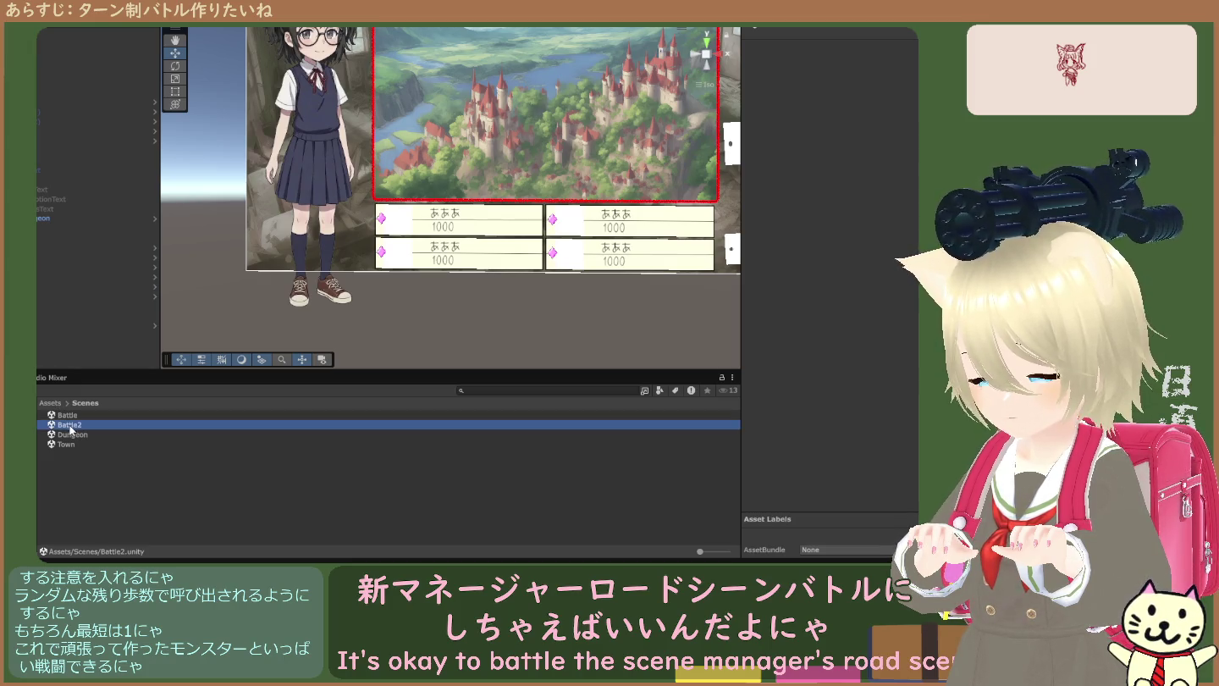
{"action": "left_click", "coordinate": [51, 403]}
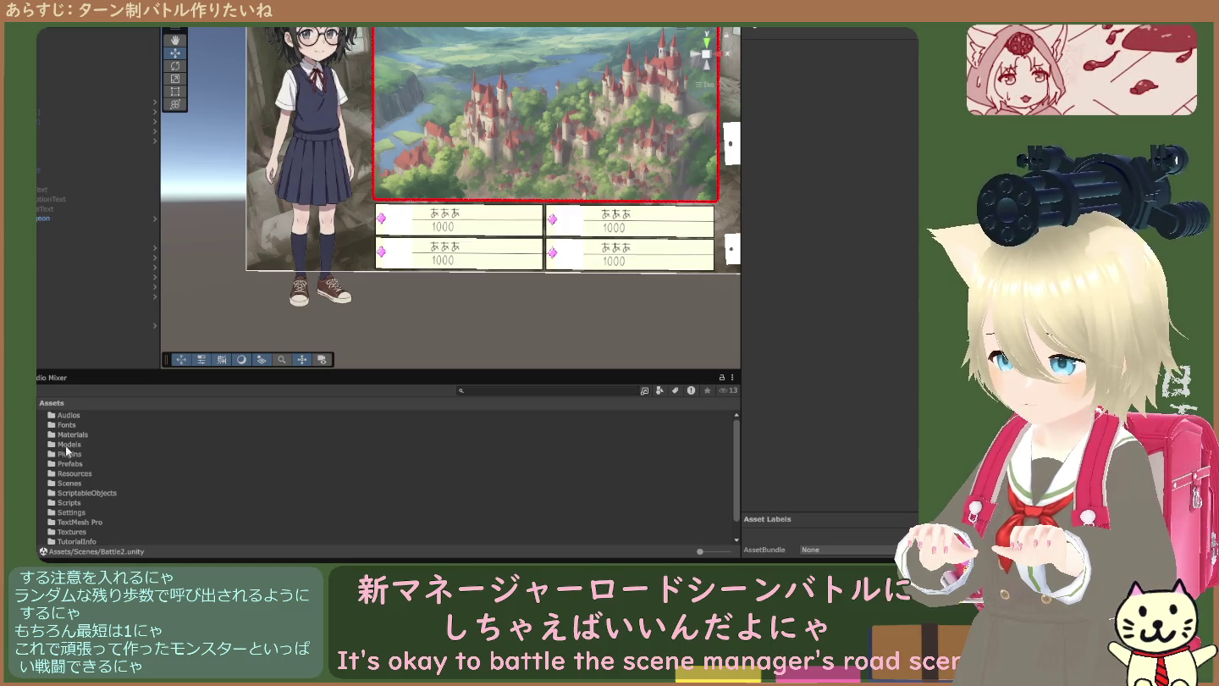
- Browse into Scripts/Battle2/Scenes and open RPGScene.unity
{"action": "scroll", "coordinate": [113, 502], "scroll_direction": "down", "scroll_amount": 2}
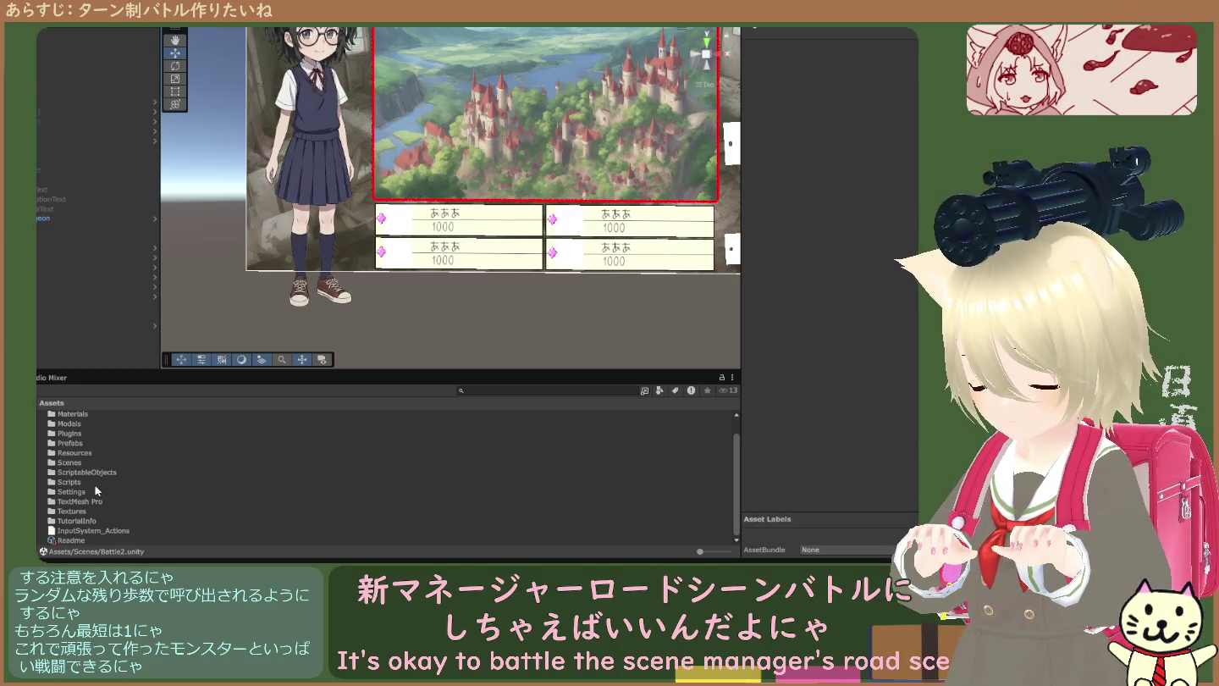
{"action": "double_click", "coordinate": [82, 478]}
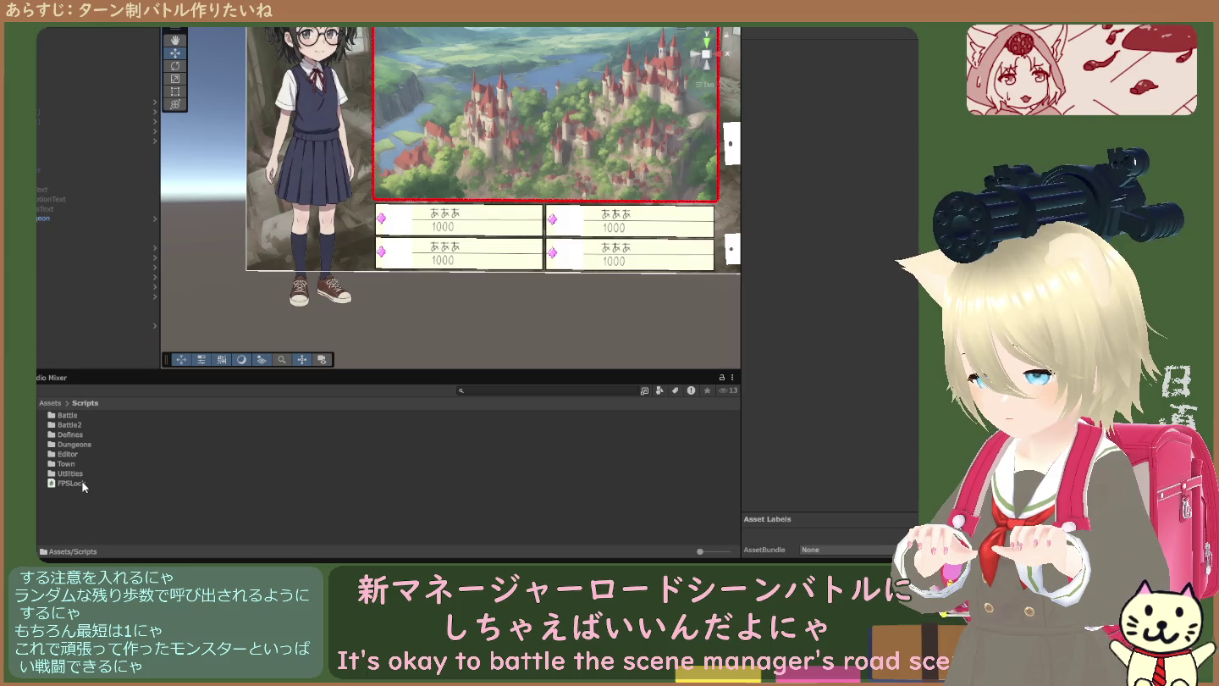
{"action": "double_click", "coordinate": [72, 426]}
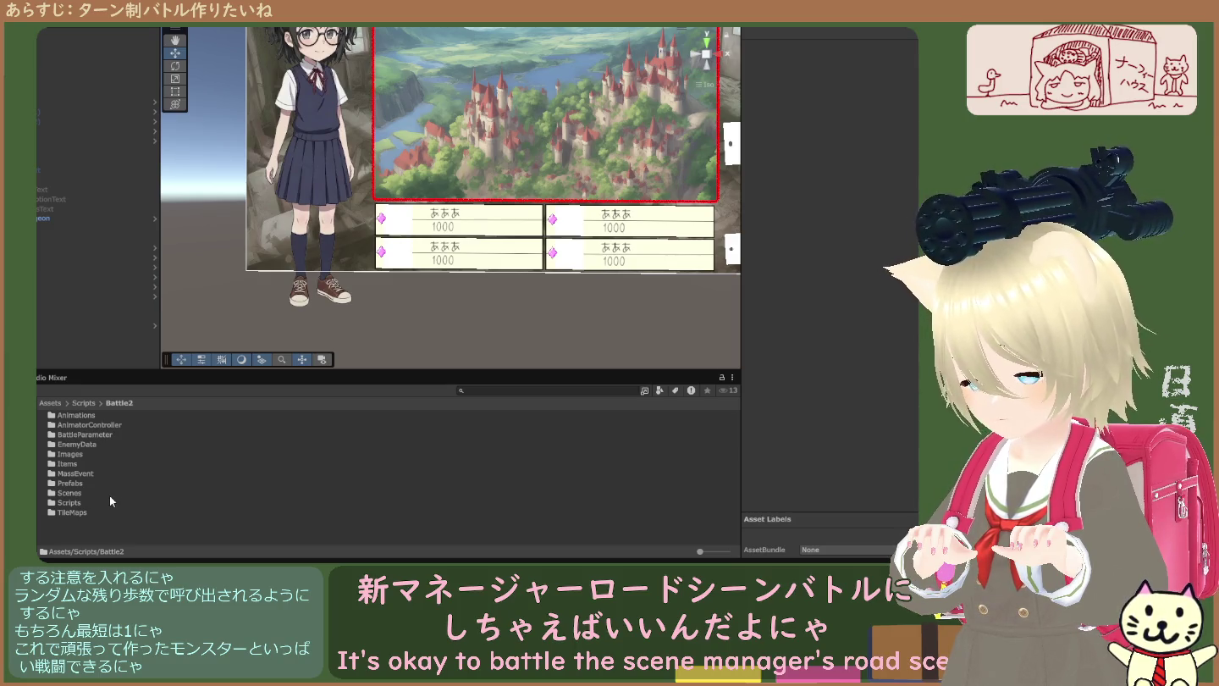
{"action": "left_click", "coordinate": [80, 445]}
{"action": "left_click", "coordinate": [80, 453]}
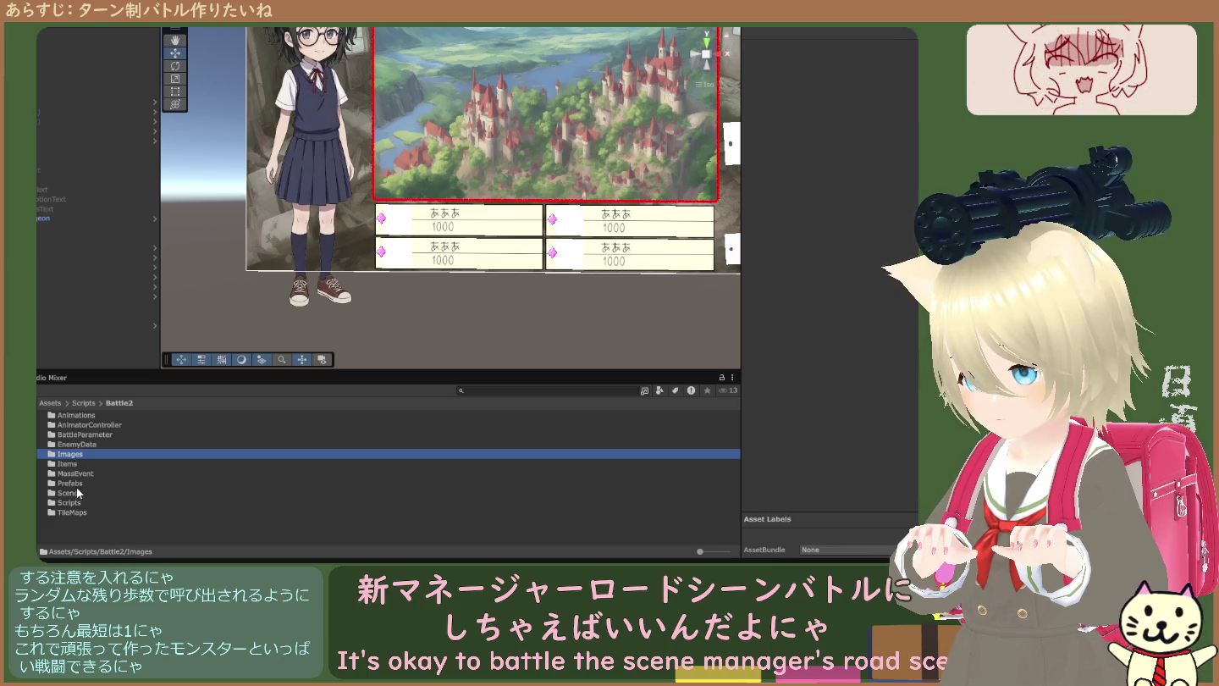
{"action": "double_click", "coordinate": [75, 494]}
{"action": "left_click", "coordinate": [72, 415]}
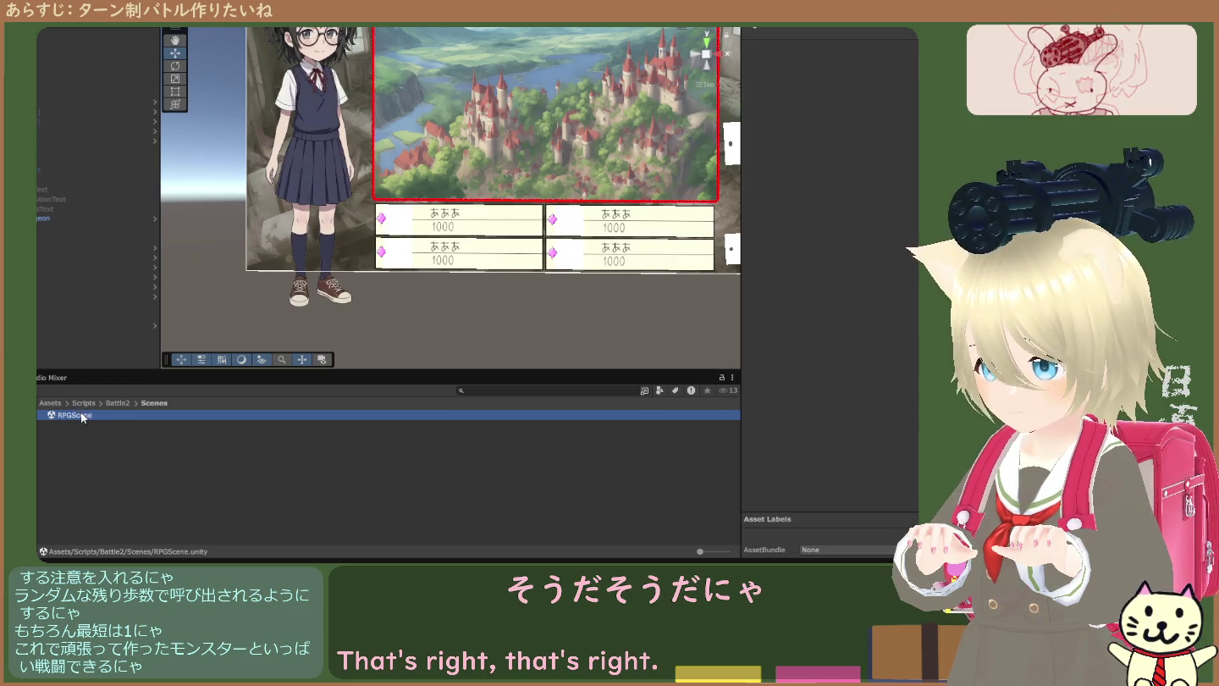
{"action": "double_click", "coordinate": [80, 412]}
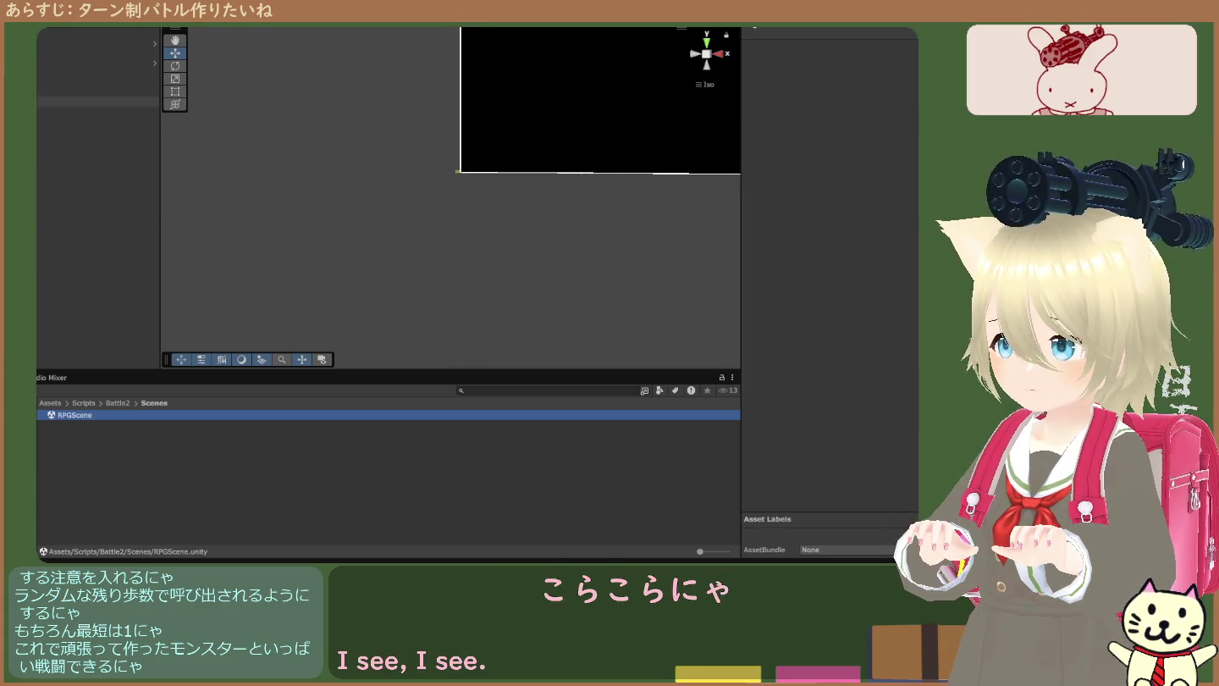
- Select RPGScene's objects and revisit the Scripts/Battle2 folder
{"action": "left_click", "coordinate": [97, 34]}
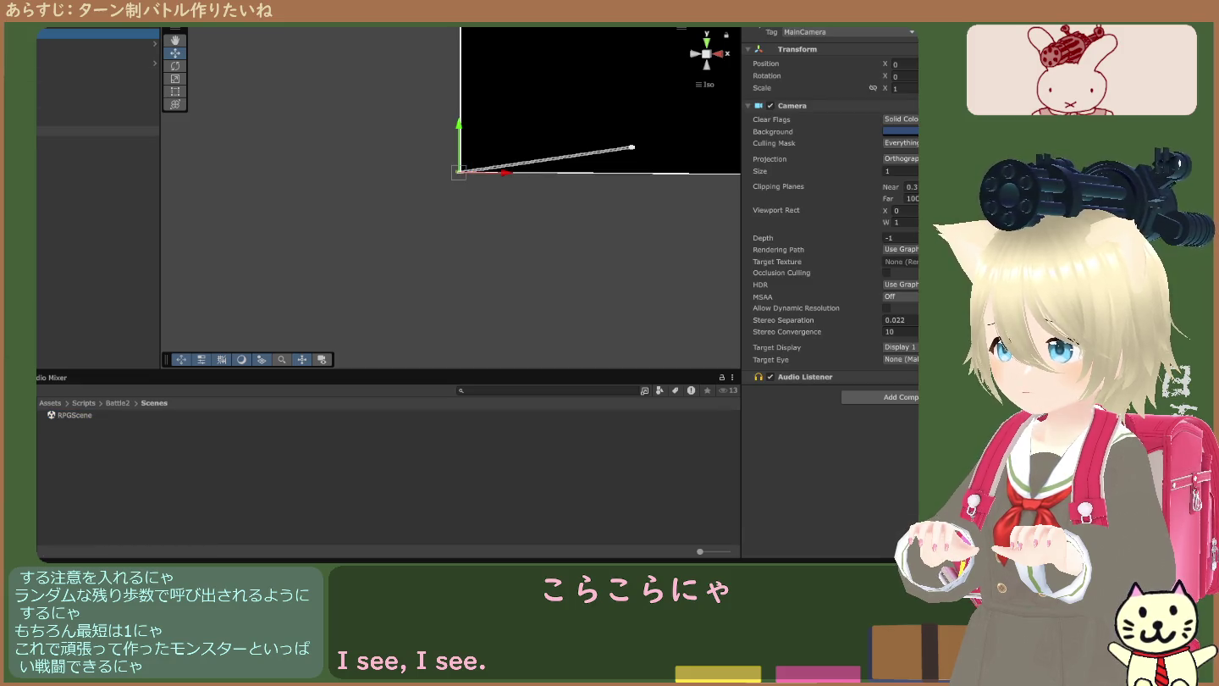
{"action": "left_click", "coordinate": [97, 130], "text": "shift"}
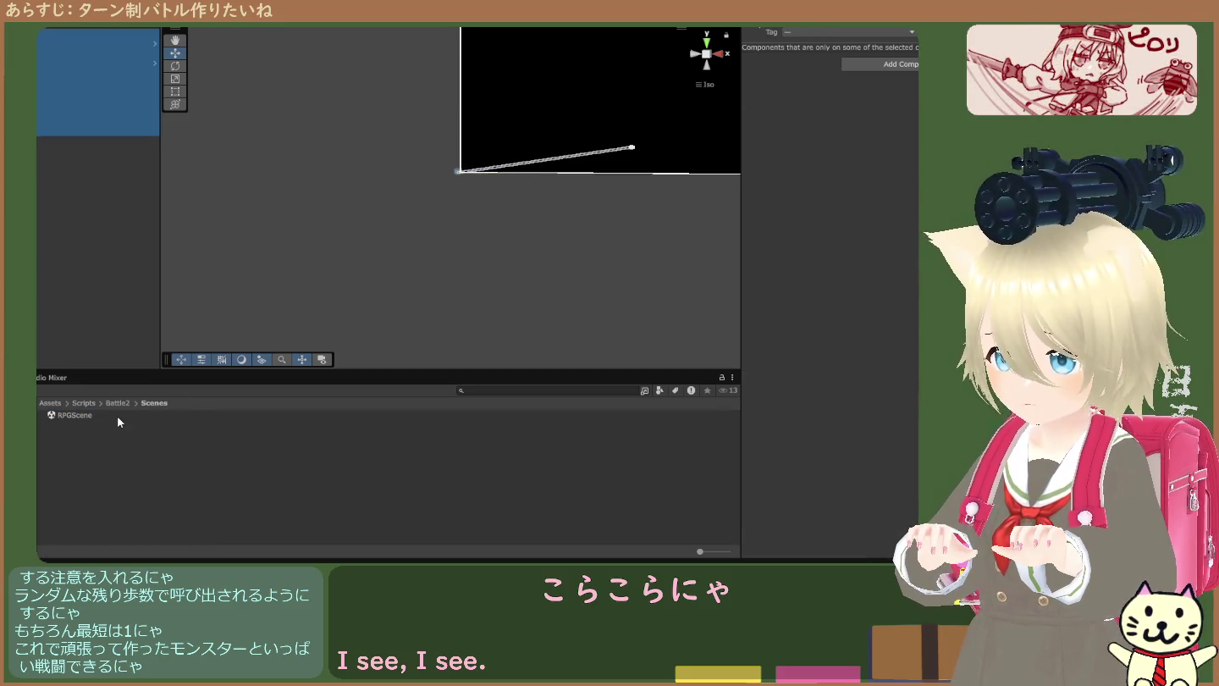
{"action": "left_click", "coordinate": [82, 404]}
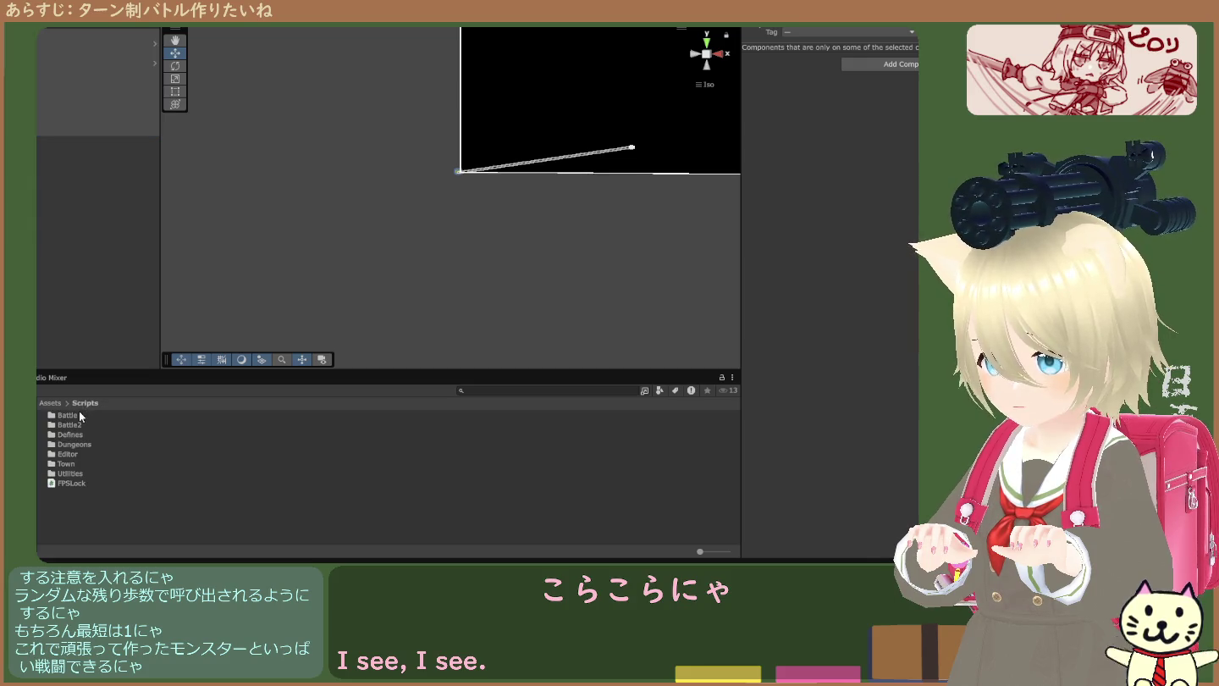
{"action": "left_click", "coordinate": [75, 424]}
{"action": "double_click", "coordinate": [75, 424]}
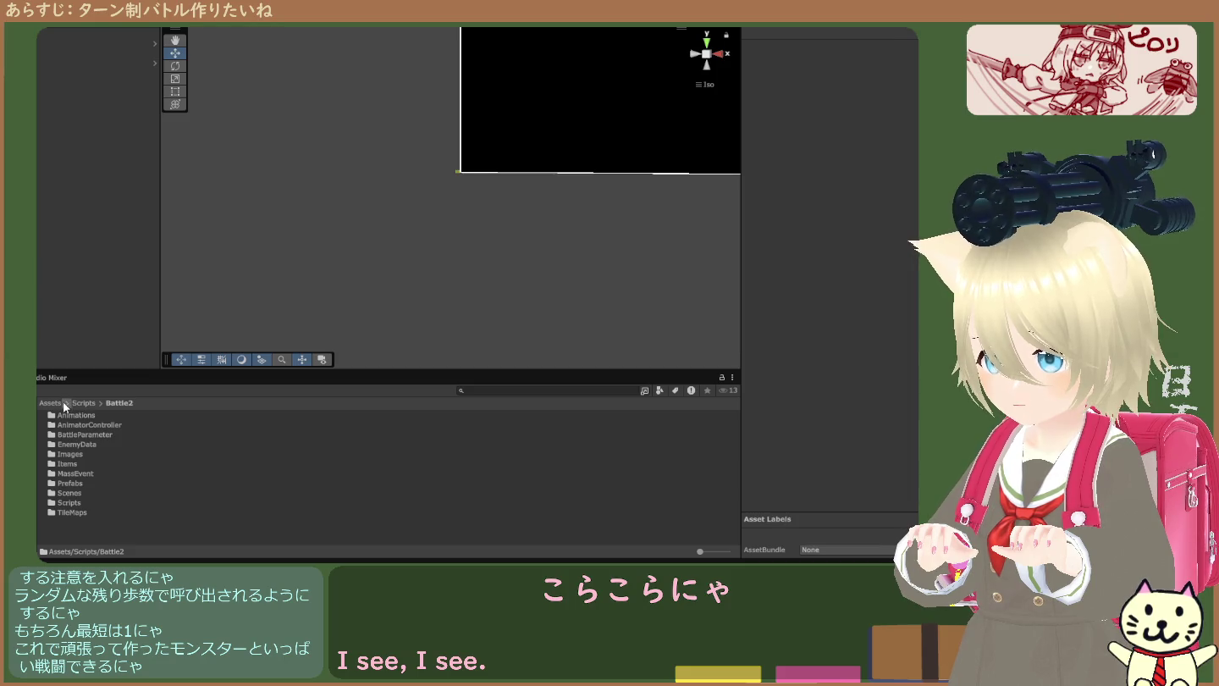
{"action": "left_click", "coordinate": [82, 404]}
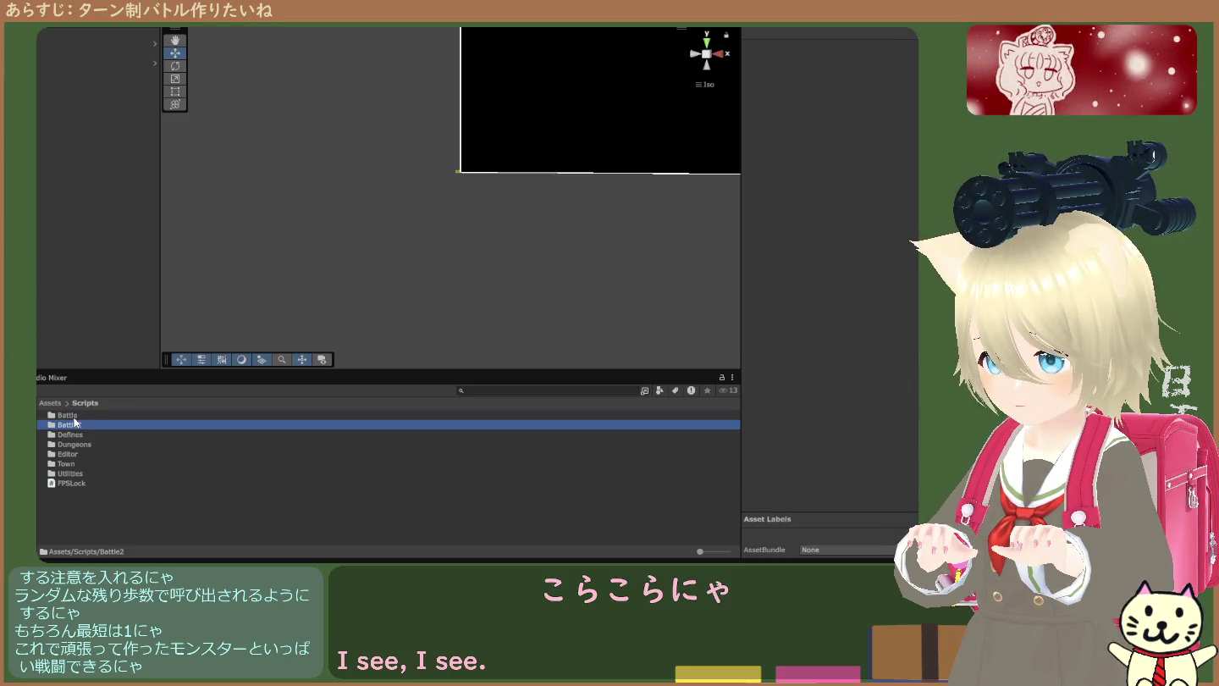
- Open the Assets Scenes folder listing Battle, Battle2, Dungeon and Town, then open Battle2
{"action": "left_click", "coordinate": [50, 403]}
{"action": "scroll", "coordinate": [77, 462], "scroll_direction": "down", "scroll_amount": 1}
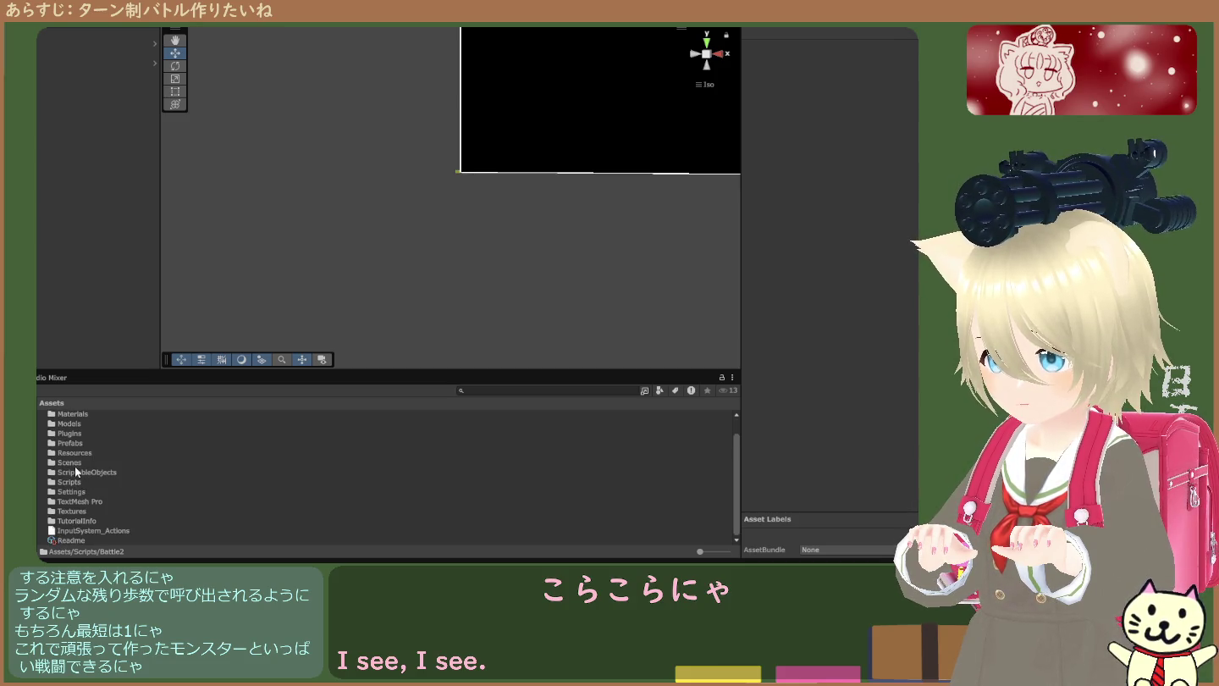
{"action": "double_click", "coordinate": [74, 464]}
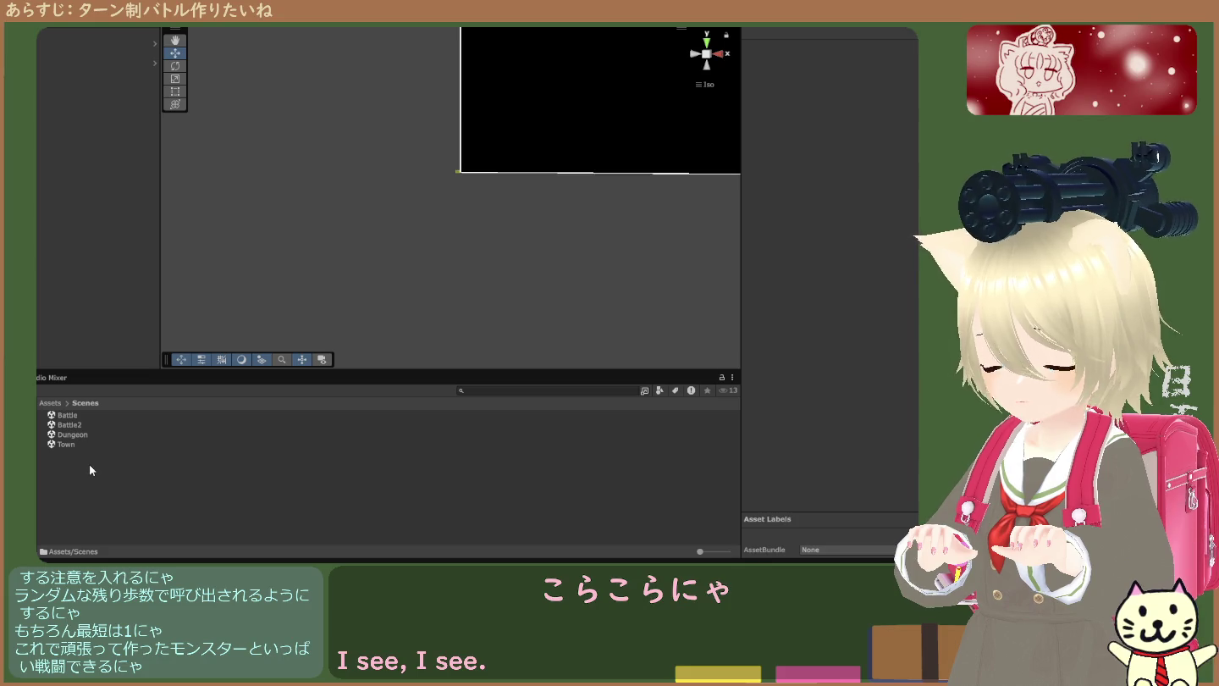
{"action": "left_click", "coordinate": [88, 464]}
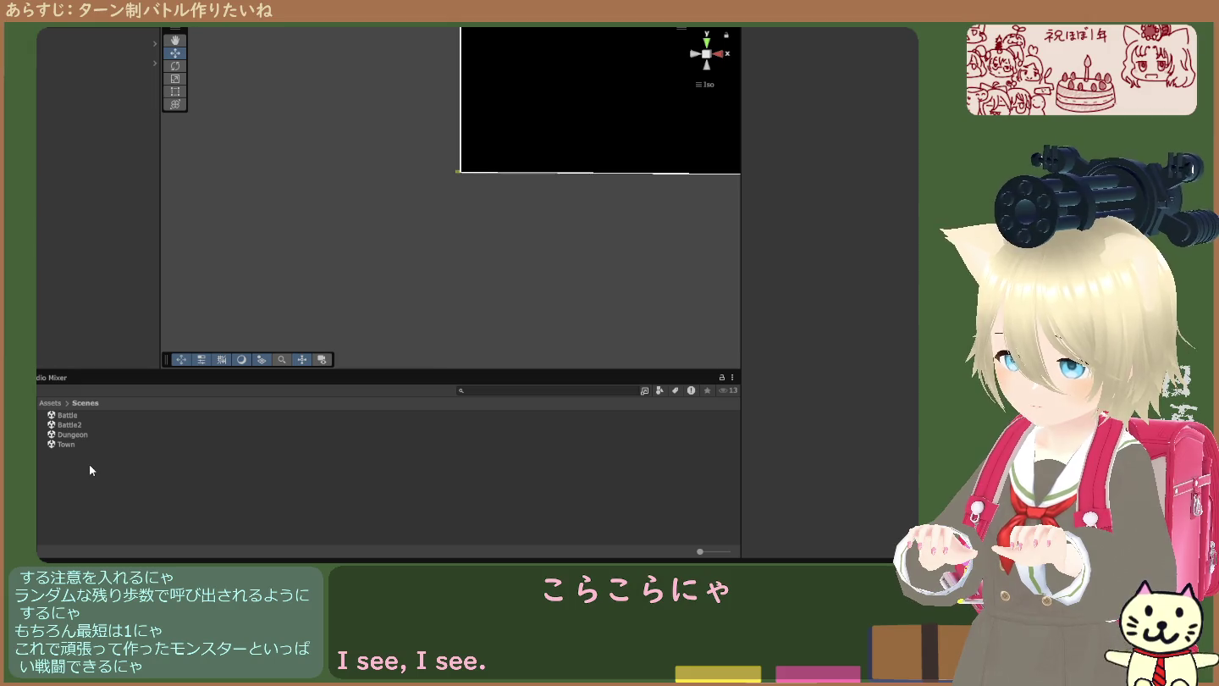
{"action": "double_click", "coordinate": [75, 421]}
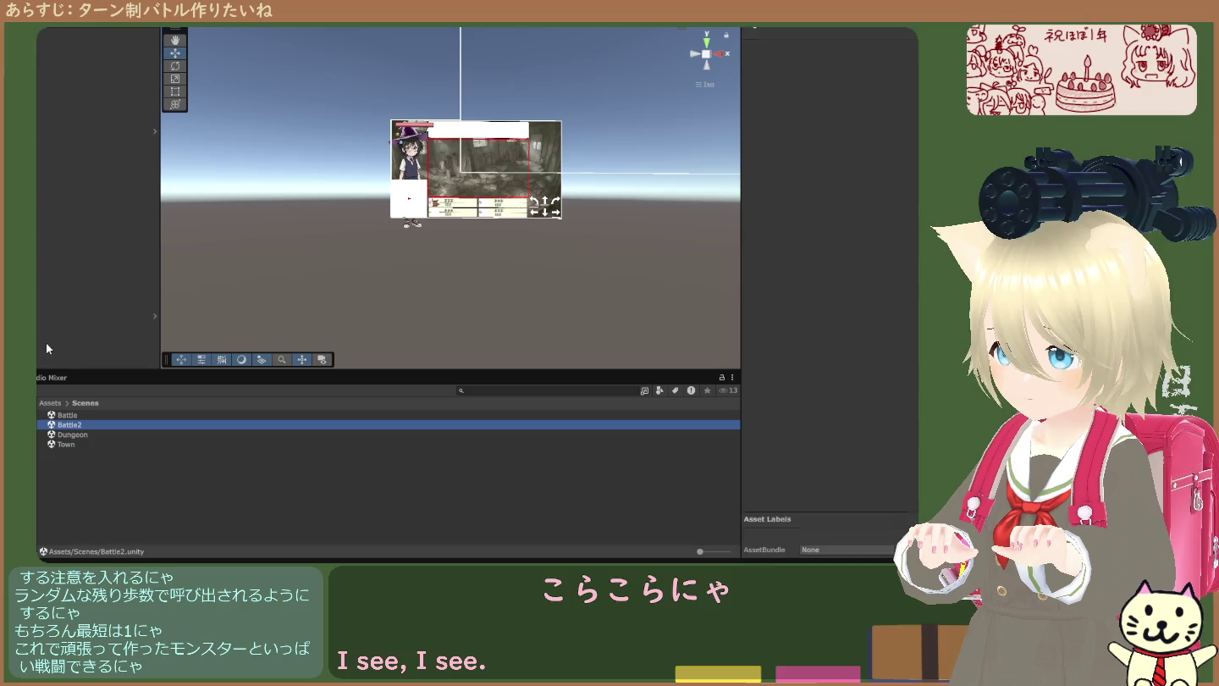
- Frame a Battle2 UI object, stop play mode, and switch to the Town scene
{"action": "left_click", "coordinate": [46, 342]}
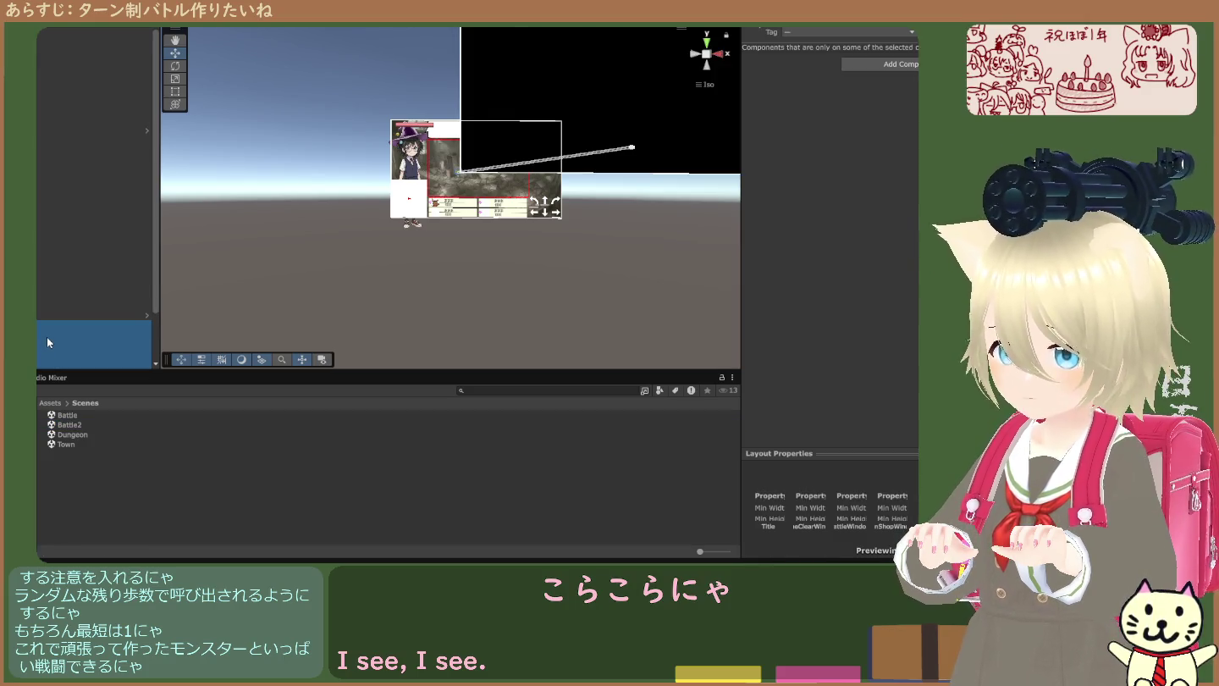
{"action": "double_click", "coordinate": [52, 332]}
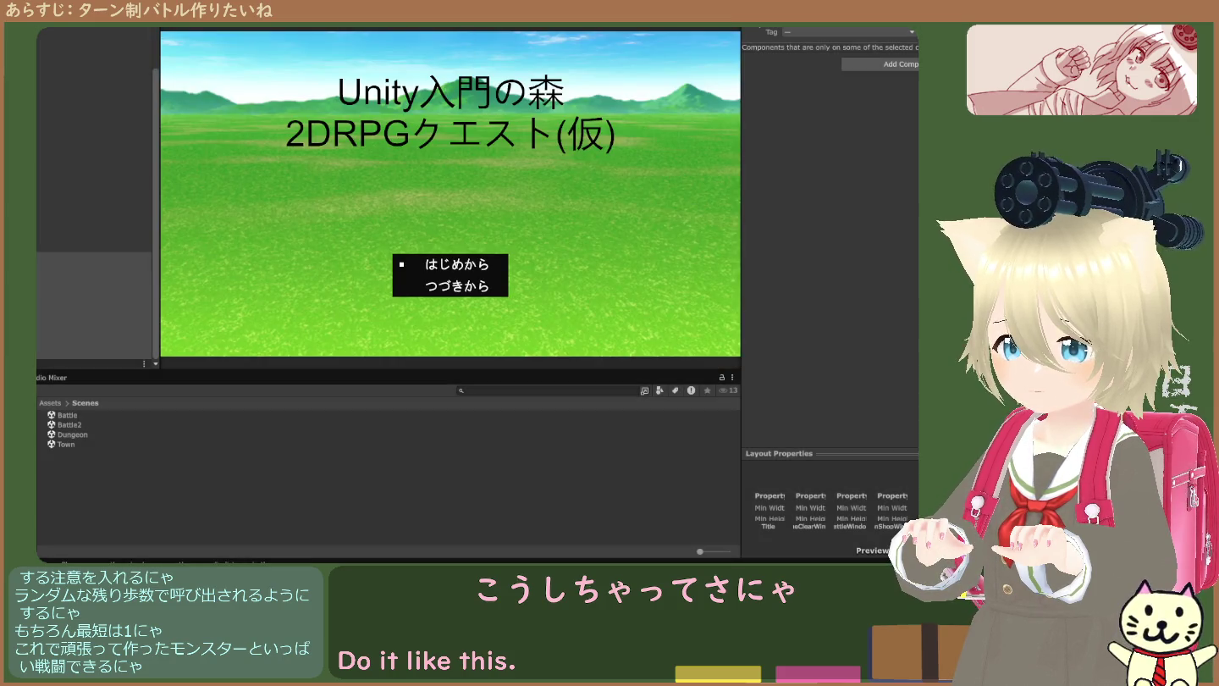
{"action": "key", "text": "ctrl+p"}
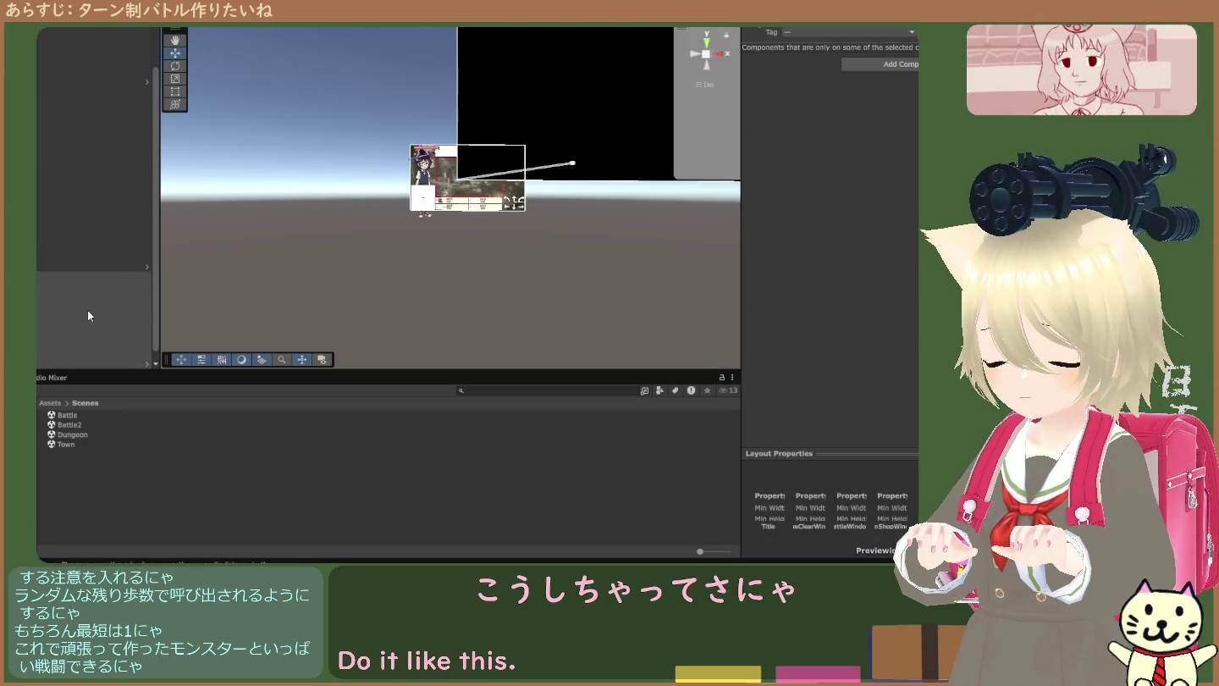
{"action": "left_click", "coordinate": [76, 423]}
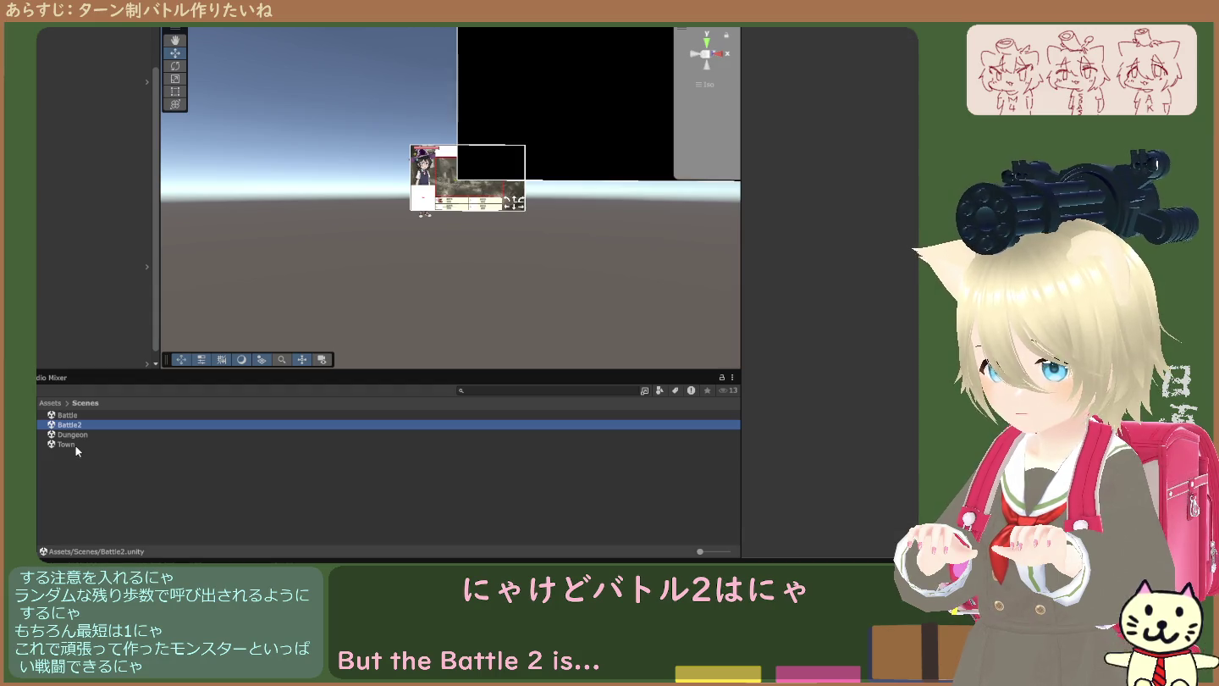
{"action": "double_click", "coordinate": [68, 444]}
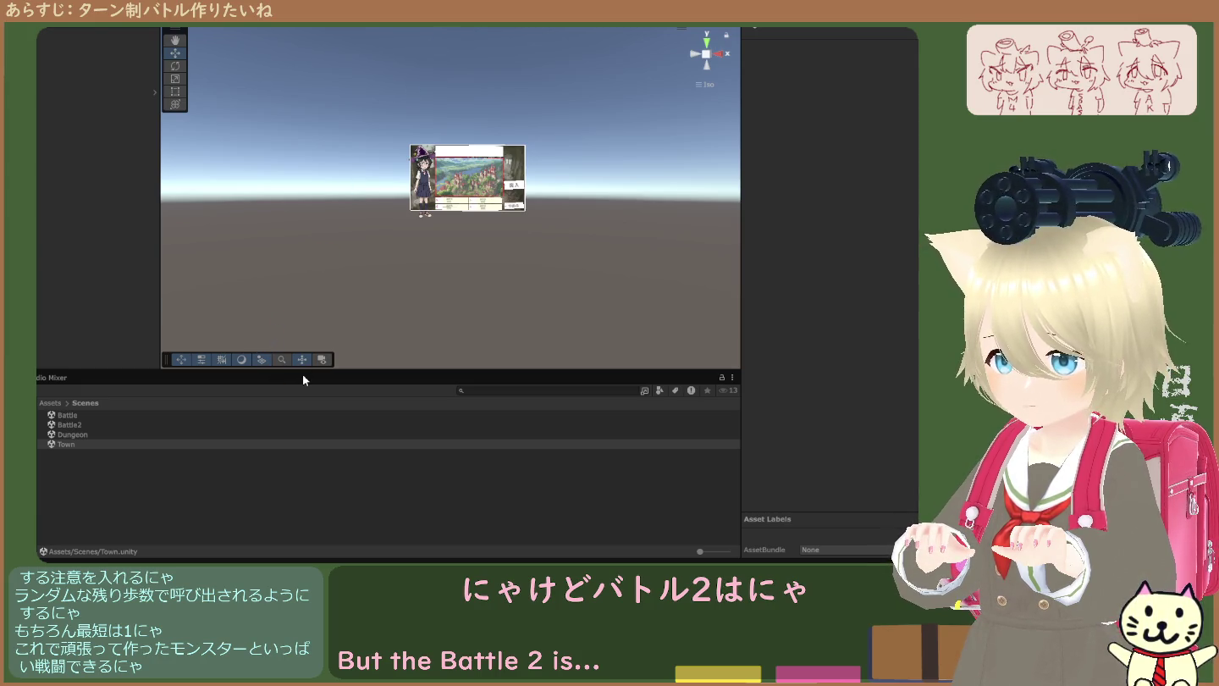
- Play Town, click 突入 to reach the battle, stop, then drag a scene into the Scene view
{"action": "key", "text": "ctrl+p"}
{"action": "left_click", "coordinate": [663, 234]}
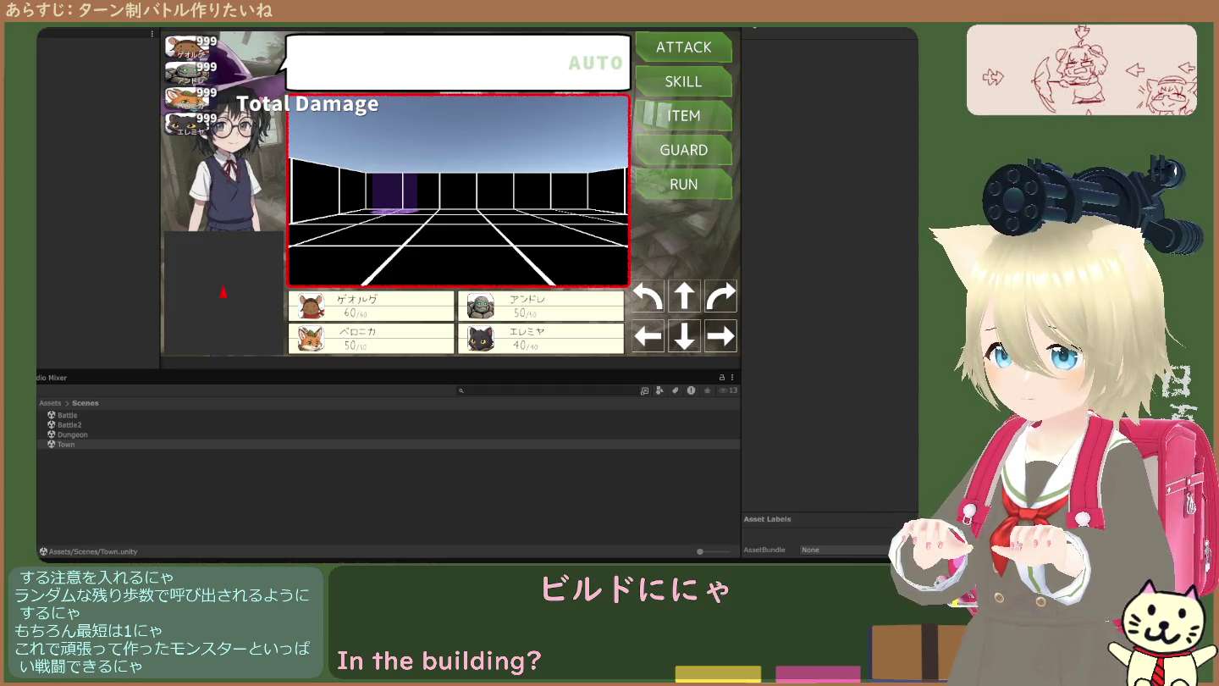
{"action": "key", "text": "ctrl+p"}
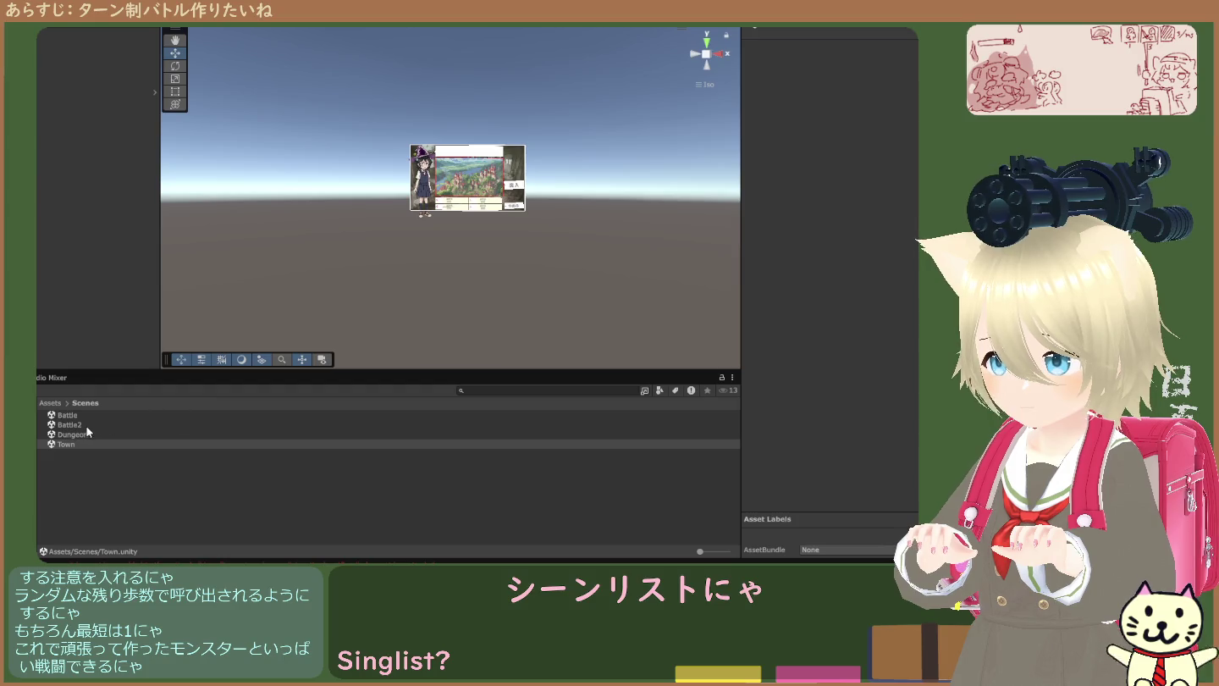
{"action": "left_click_drag", "start_coordinate": [79, 427], "coordinate": [592, 302]}
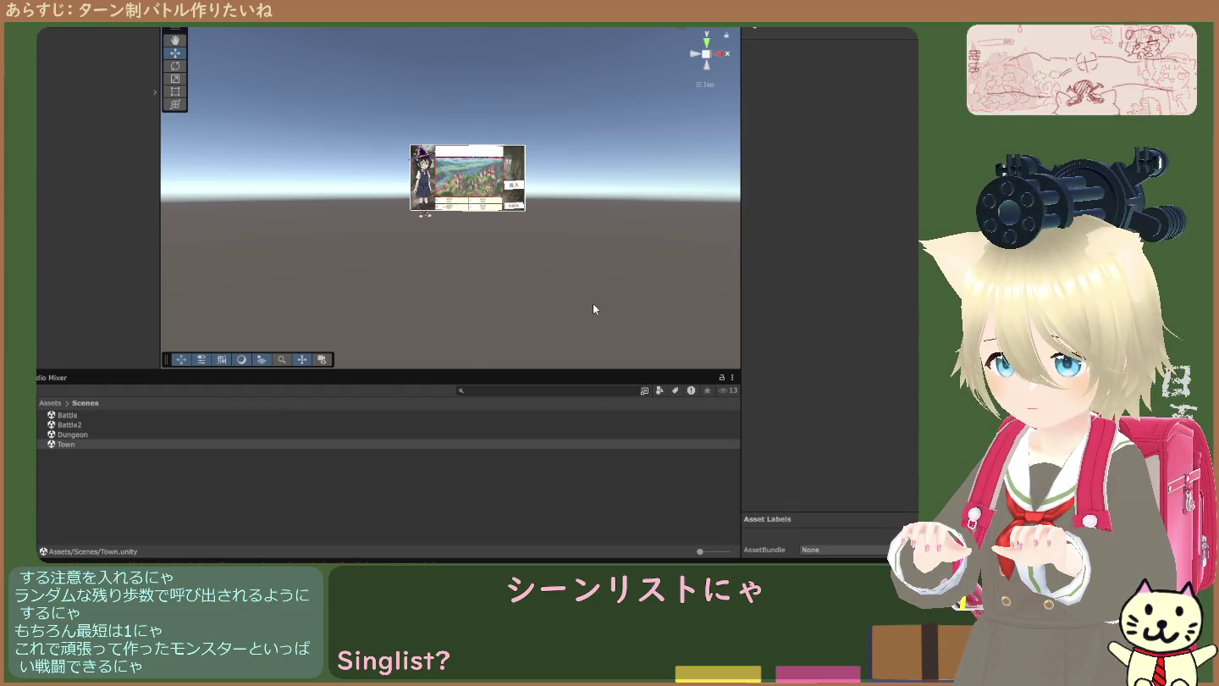
{"action": "left_click", "coordinate": [807, 171]}
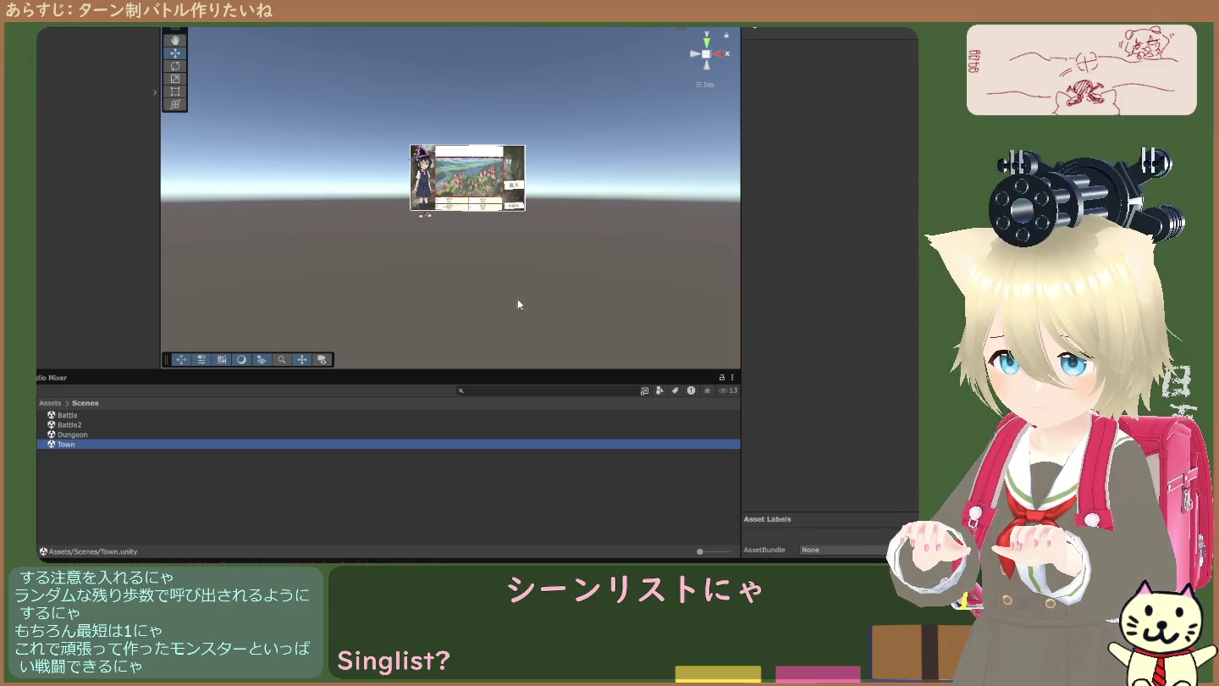
{"action": "left_click", "coordinate": [45, 553]}
{"action": "left_click", "coordinate": [56, 413]}
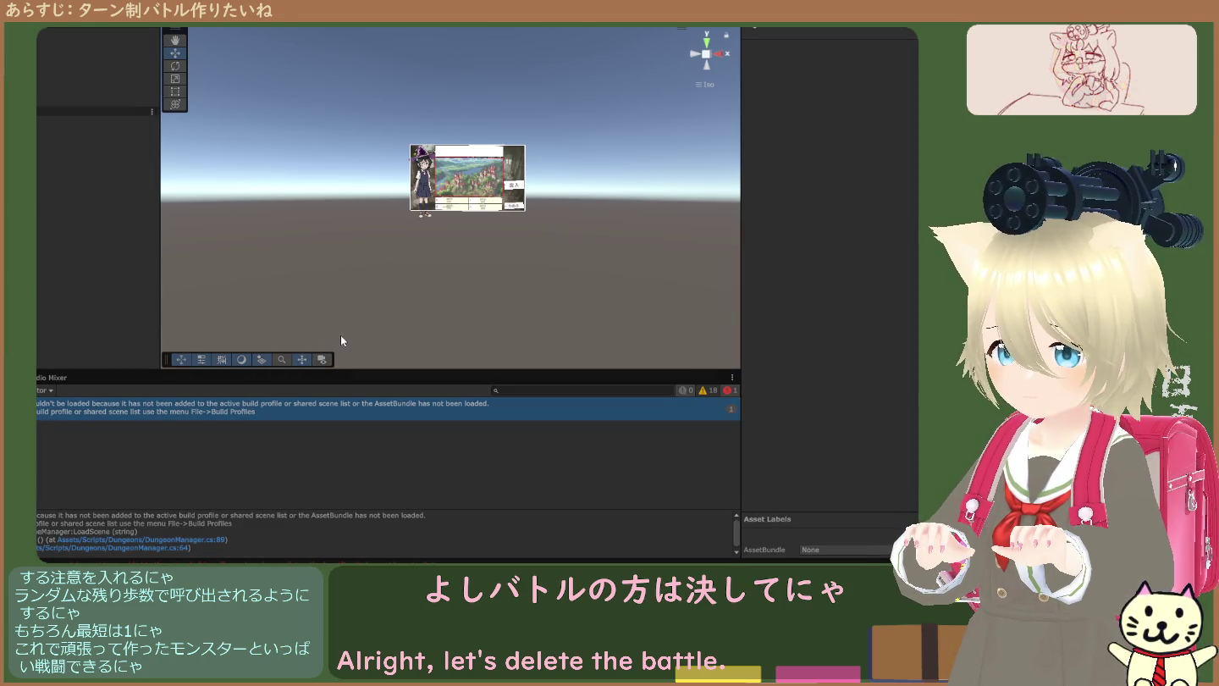
{"action": "left_click", "coordinate": [686, 332]}
{"action": "left_click", "coordinate": [682, 240]}
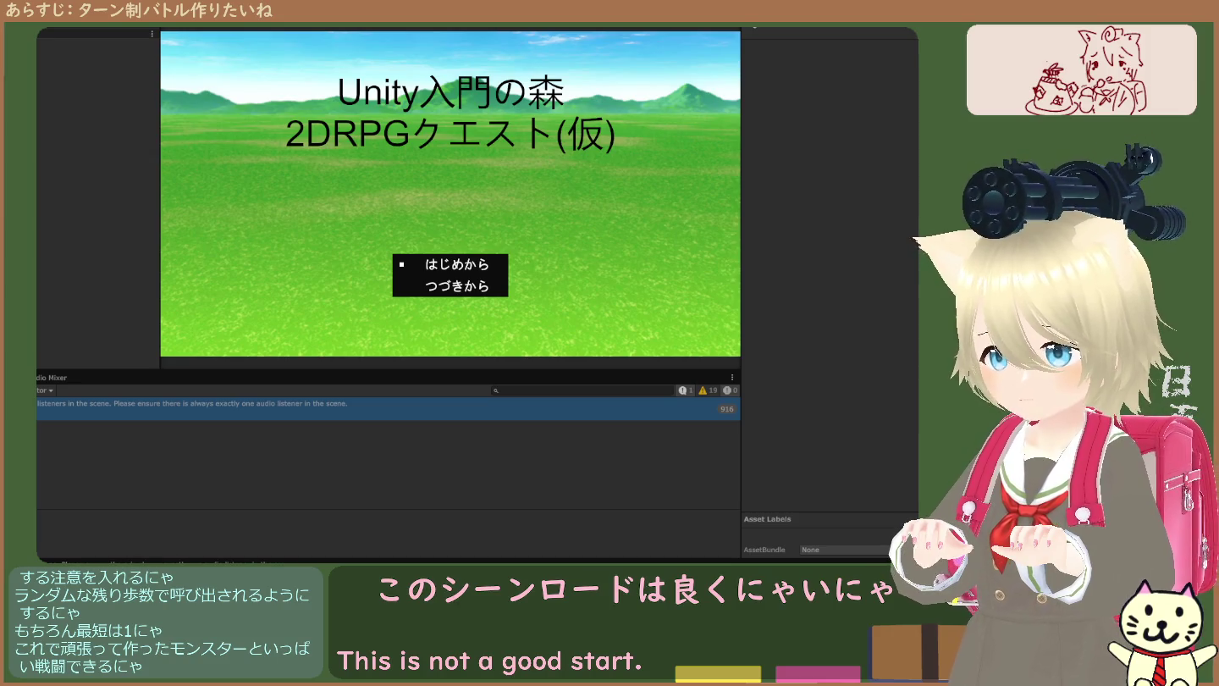
{"action": "key", "text": "ctrl+p"}
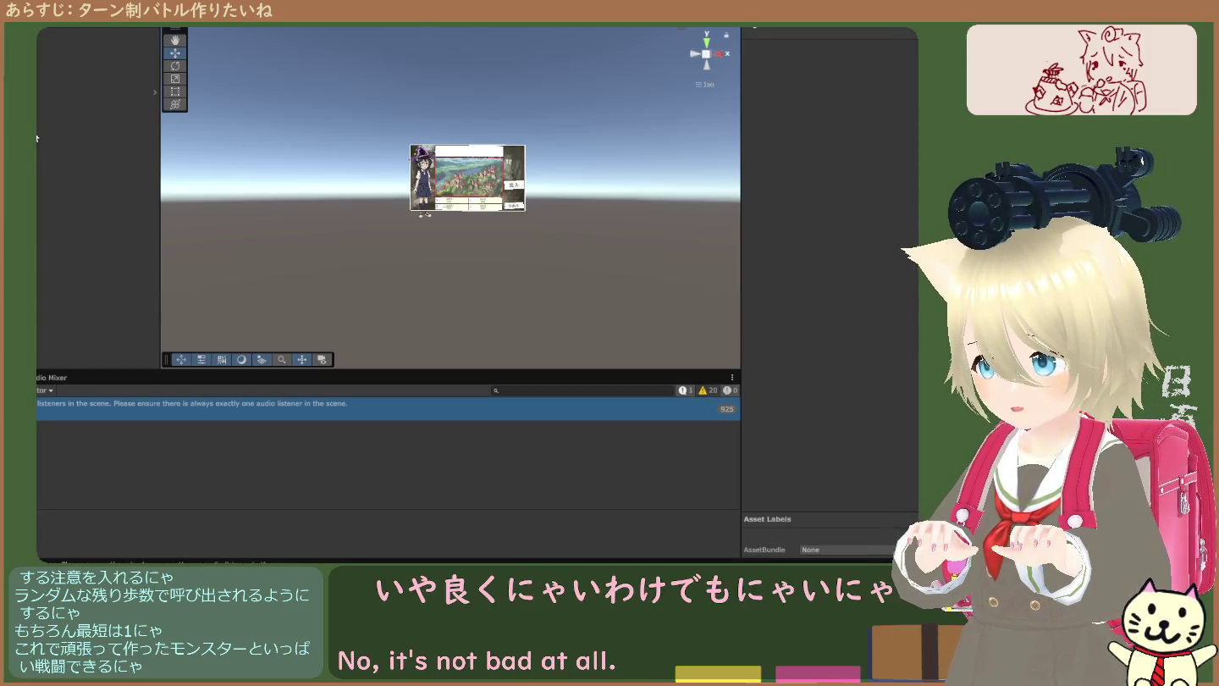
{"action": "key", "text": "ctrl+5"}
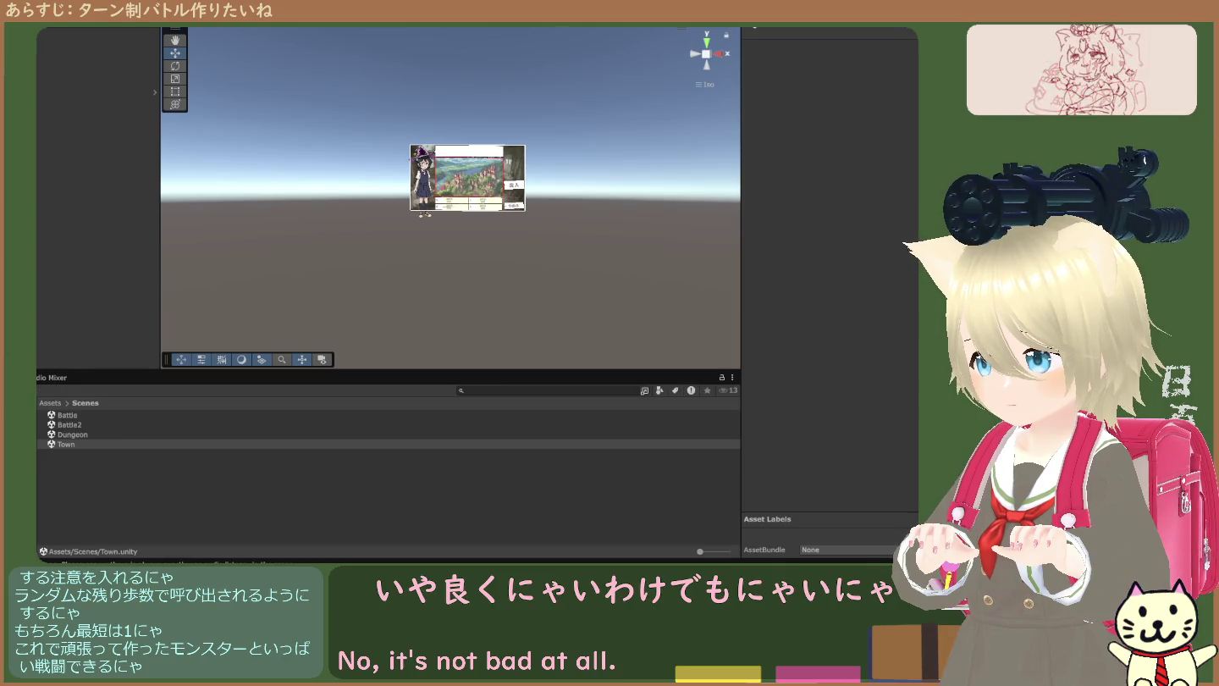
{"action": "double_click", "coordinate": [72, 425]}
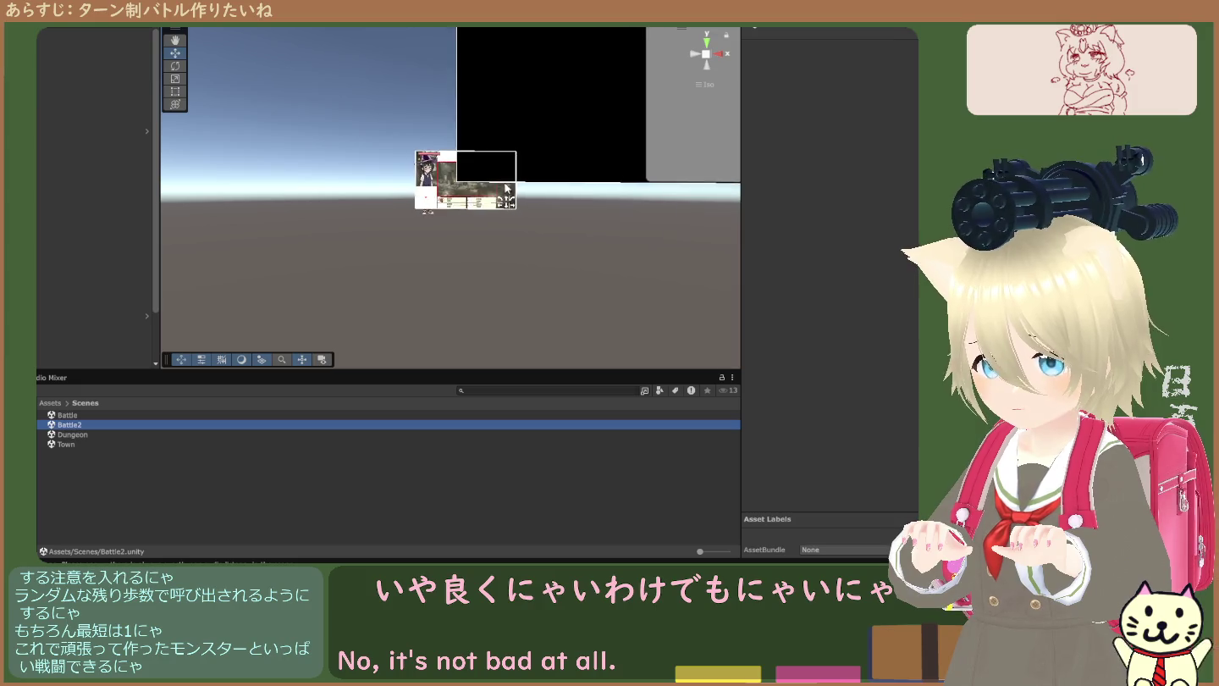
- Pan and zoom the Scene view to frame the whole New Text canvas
{"action": "left_click", "coordinate": [179, 40]}
{"action": "key", "text": "f"}
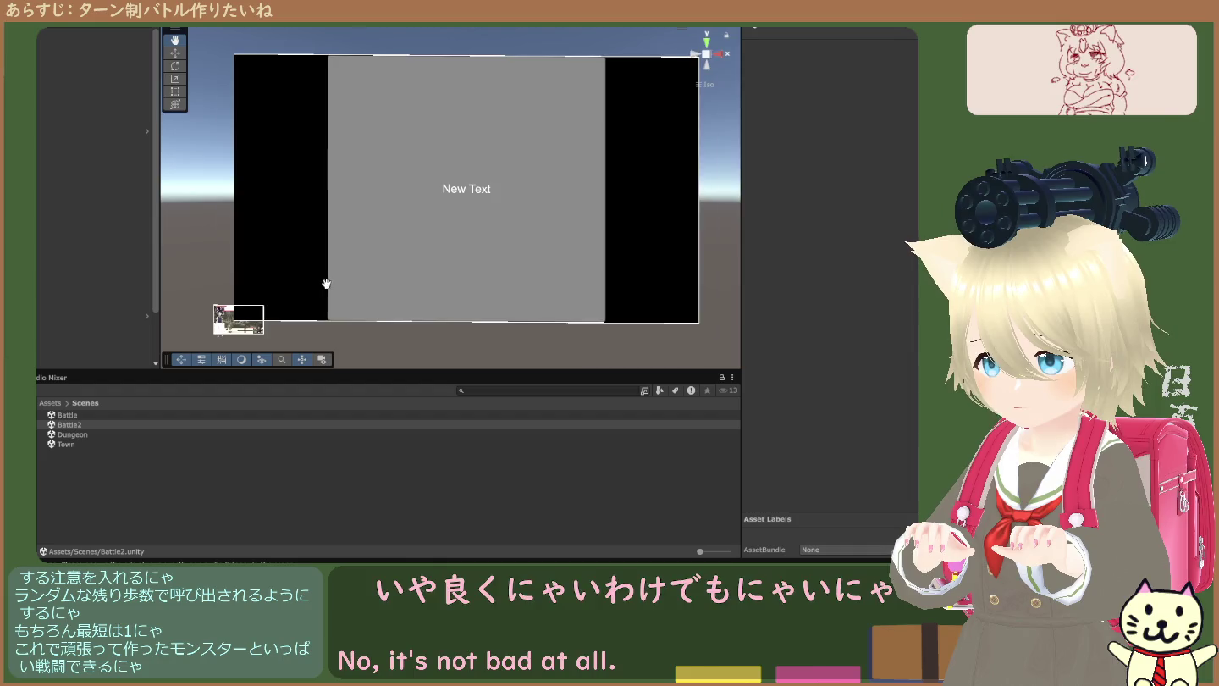
{"action": "scroll", "coordinate": [326, 283], "scroll_direction": "up", "scroll_amount": 2}
{"action": "mouse_move", "coordinate": [326, 283]}
{"action": "left_mouse_down"}
{"action": "mouse_move", "coordinate": [318, 224]}
{"action": "mouse_move", "coordinate": [353, 218]}
{"action": "left_mouse_up"}
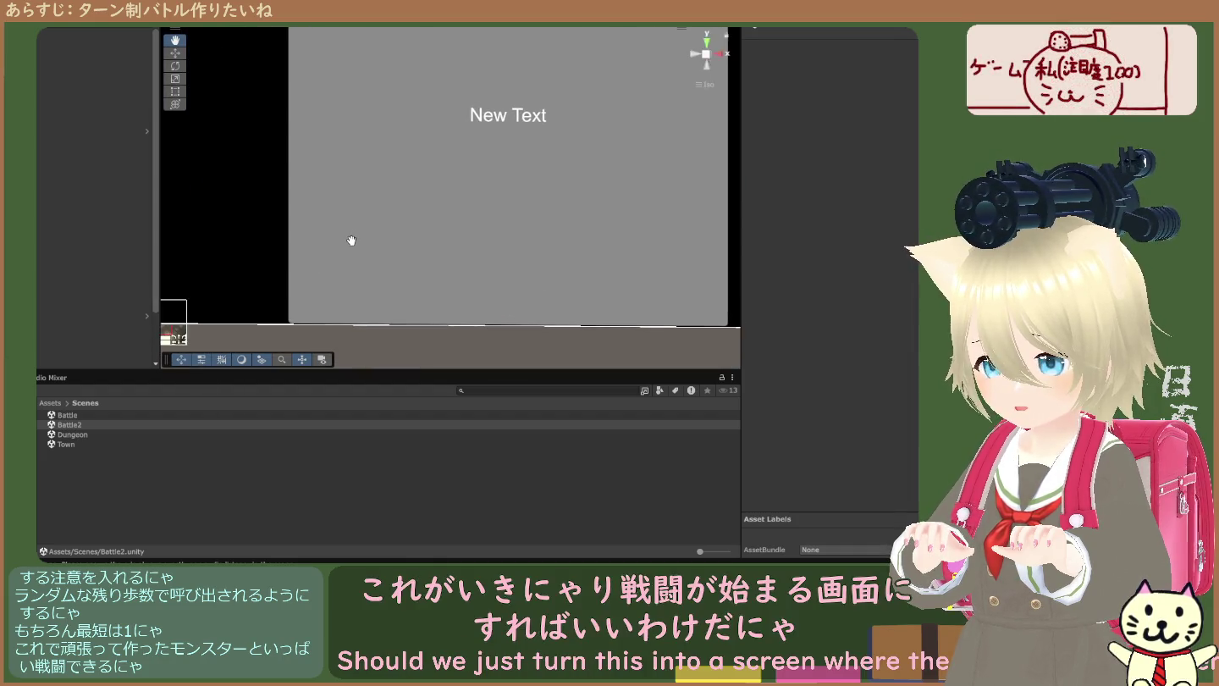
{"action": "scroll", "coordinate": [352, 240], "scroll_direction": "up", "scroll_amount": 1}
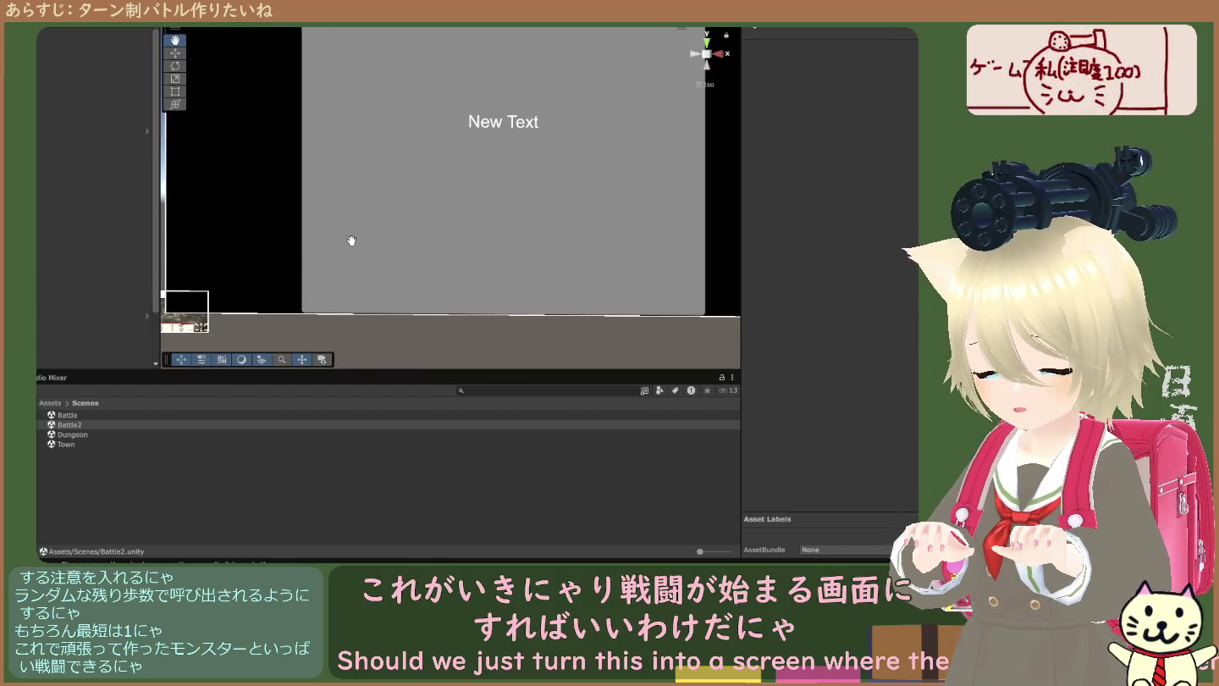
{"action": "scroll", "coordinate": [352, 240], "scroll_direction": "down", "scroll_amount": 1}
{"action": "mouse_move", "coordinate": [351, 241]}
{"action": "left_mouse_down"}
{"action": "mouse_move", "coordinate": [355, 289]}
{"action": "mouse_move", "coordinate": [336, 307]}
{"action": "left_mouse_up"}
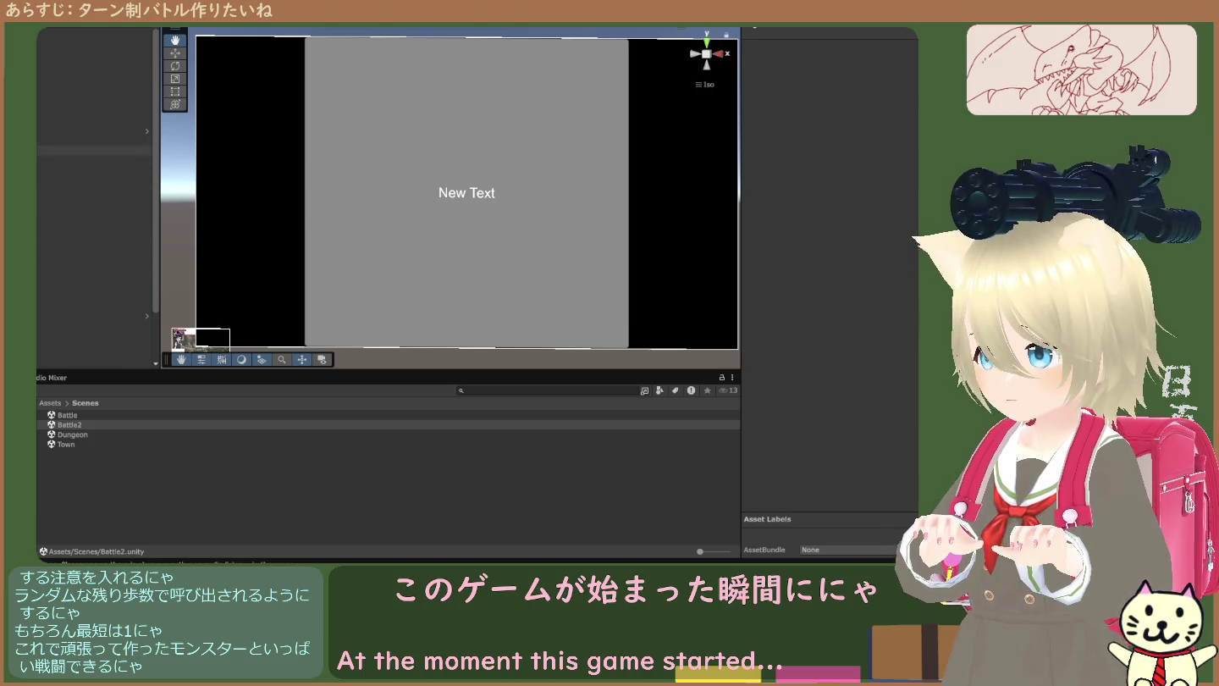
- Select the GameClearWindow canvas and preview it through the game camera
{"action": "scroll", "coordinate": [97, 194], "scroll_direction": "down", "scroll_amount": 3}
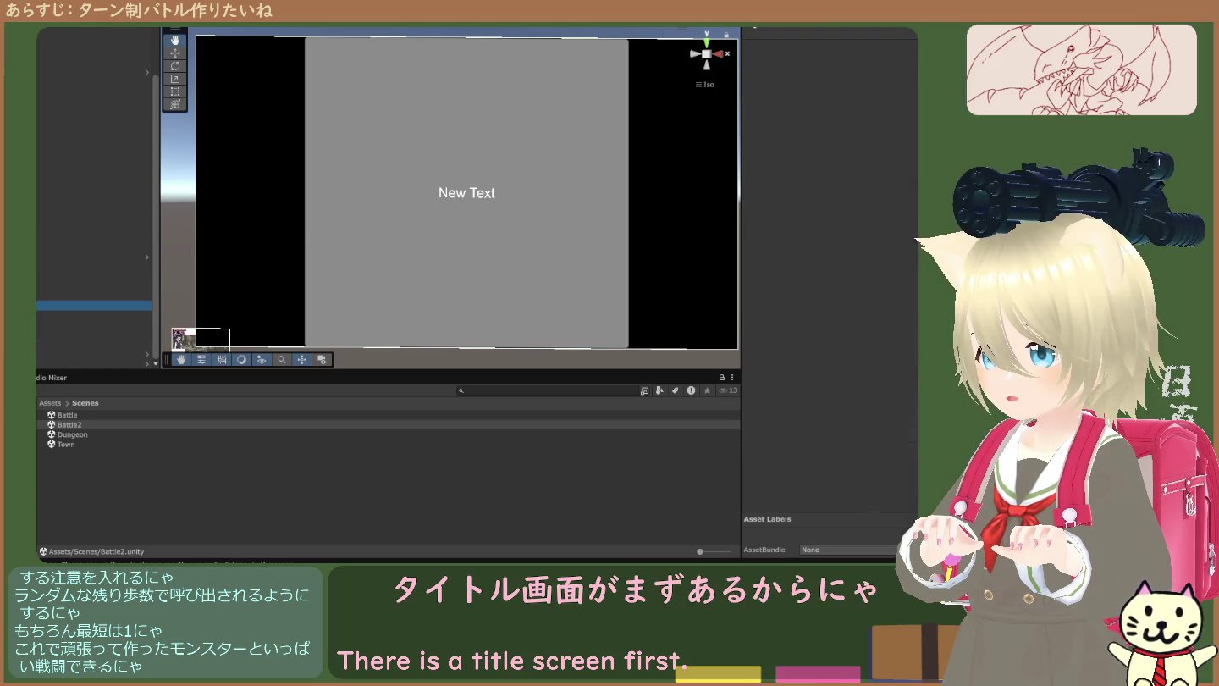
{"action": "left_click", "coordinate": [93, 304]}
{"action": "key", "text": "ctrl+2"}
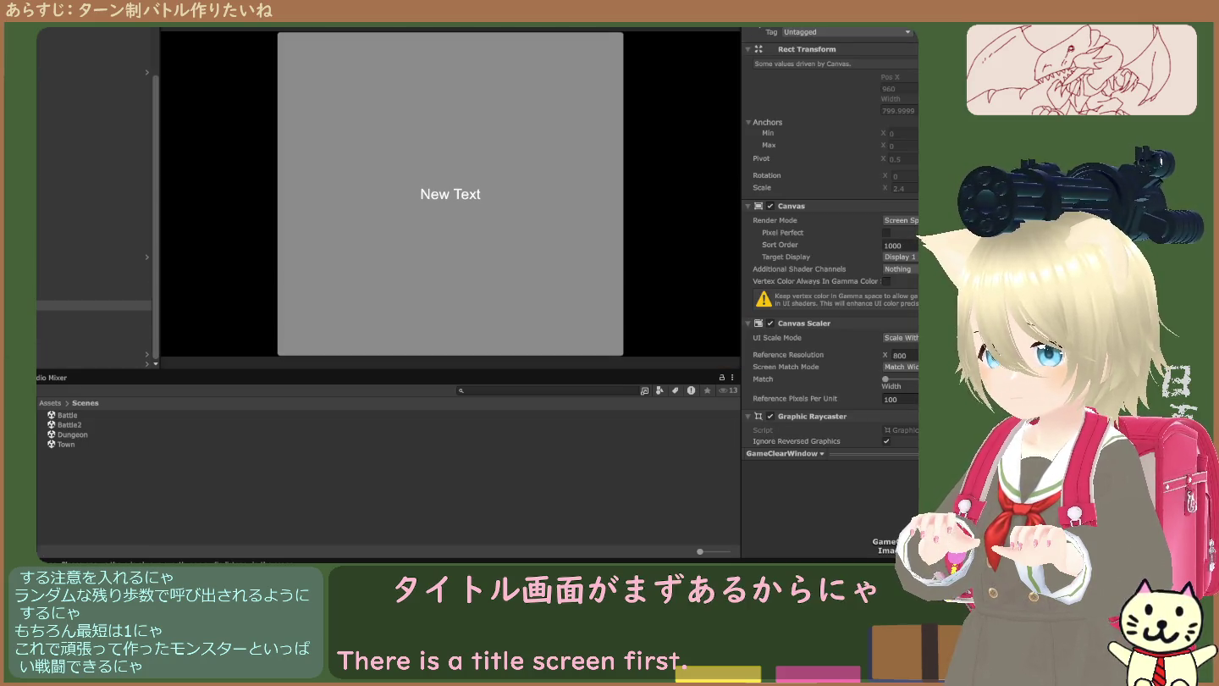
{"action": "key", "text": "ctrl+1"}
{"action": "scroll", "coordinate": [265, 156], "scroll_direction": "down", "scroll_amount": 3}
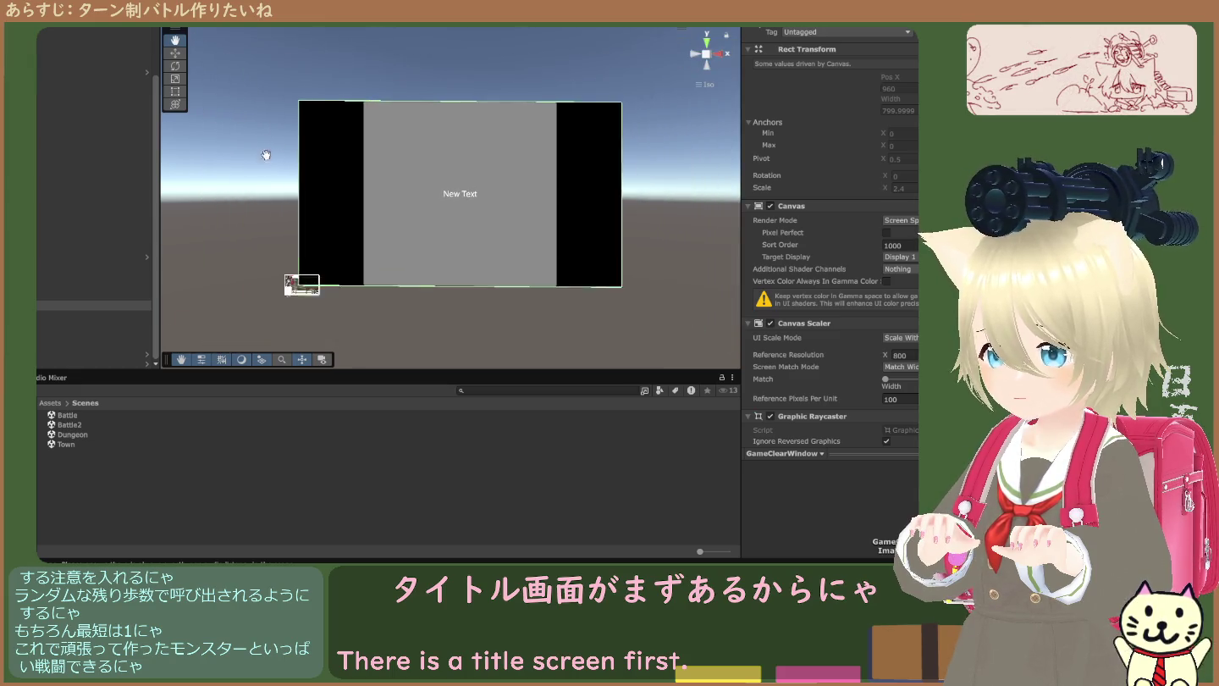
{"action": "scroll", "coordinate": [266, 155], "scroll_direction": "up", "scroll_amount": 2}
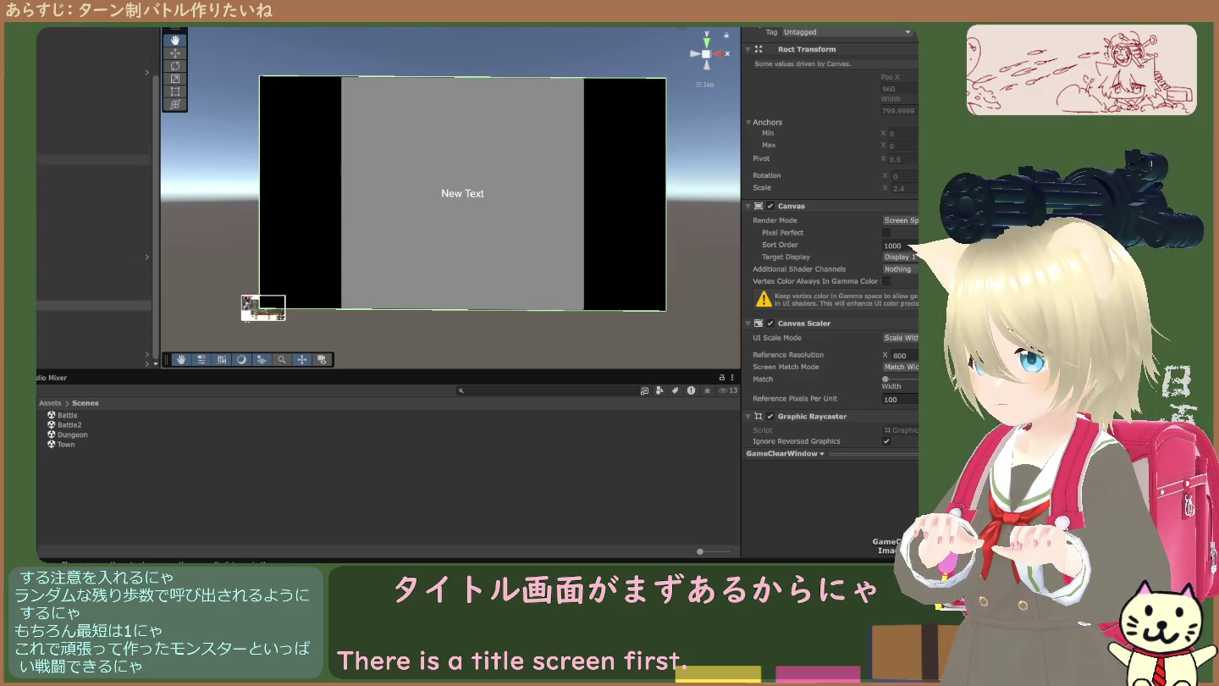
- Inspect the masked image, BackGround and TownButton, collapse a group, and select Battle2
{"action": "left_click", "coordinate": [93, 159]}
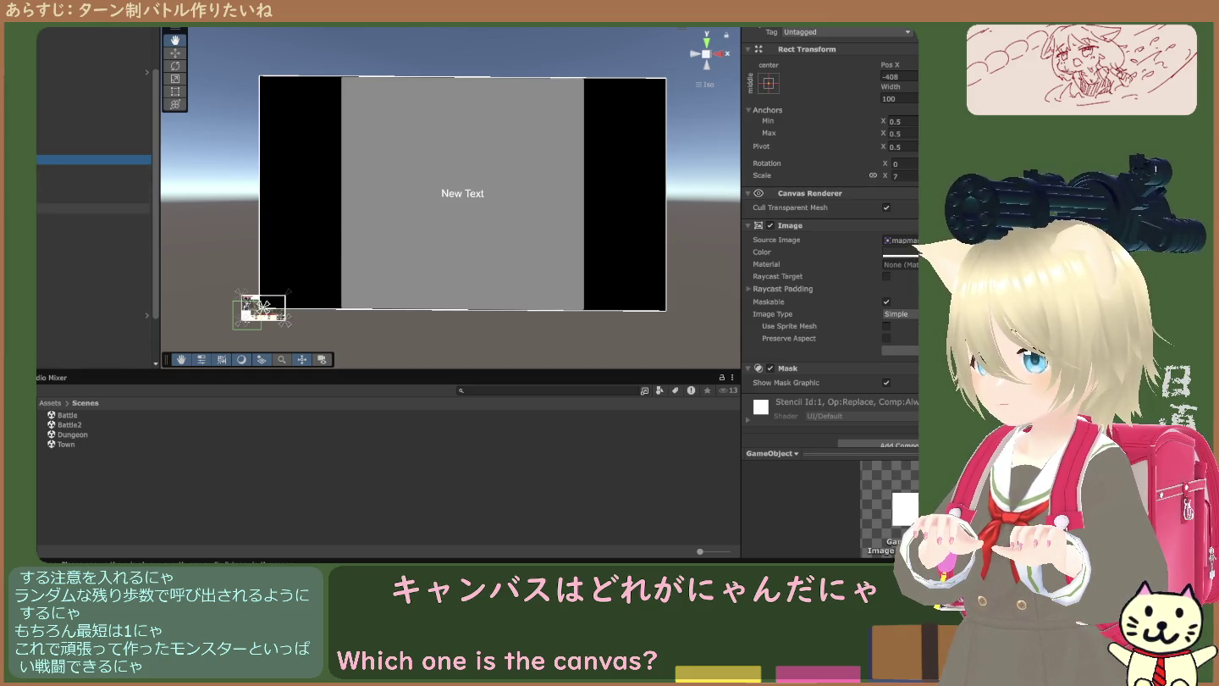
{"action": "left_click", "coordinate": [94, 237]}
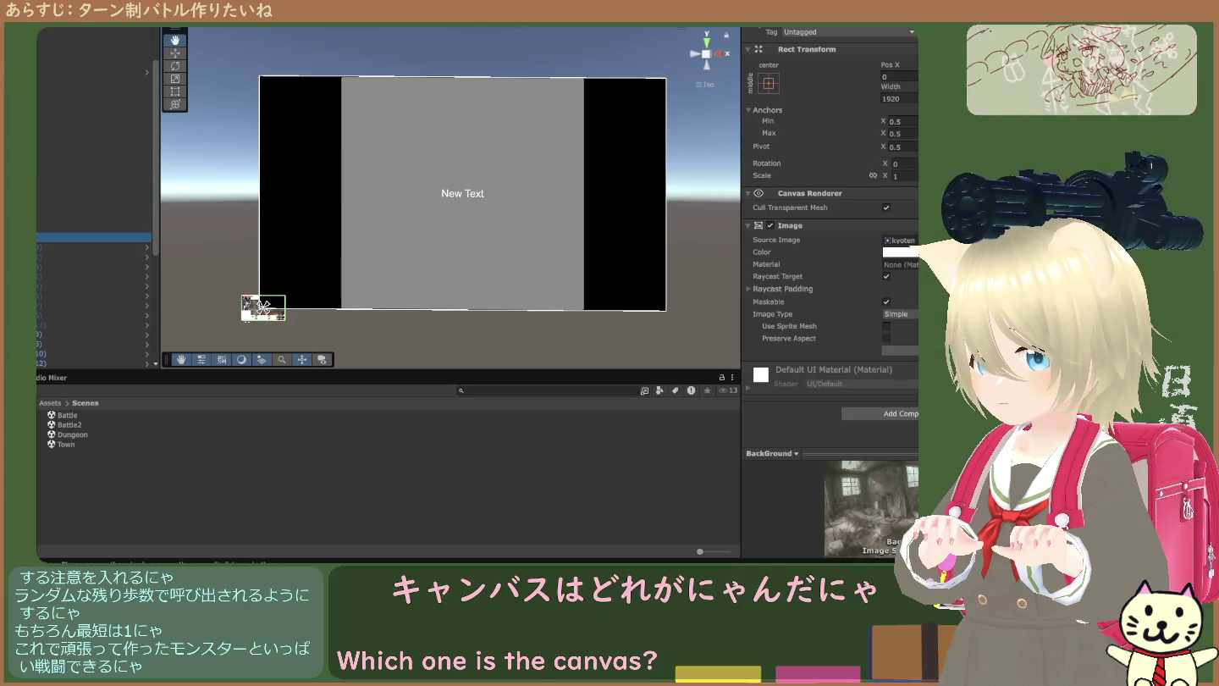
{"action": "scroll", "coordinate": [93, 254], "scroll_direction": "down", "scroll_amount": 3}
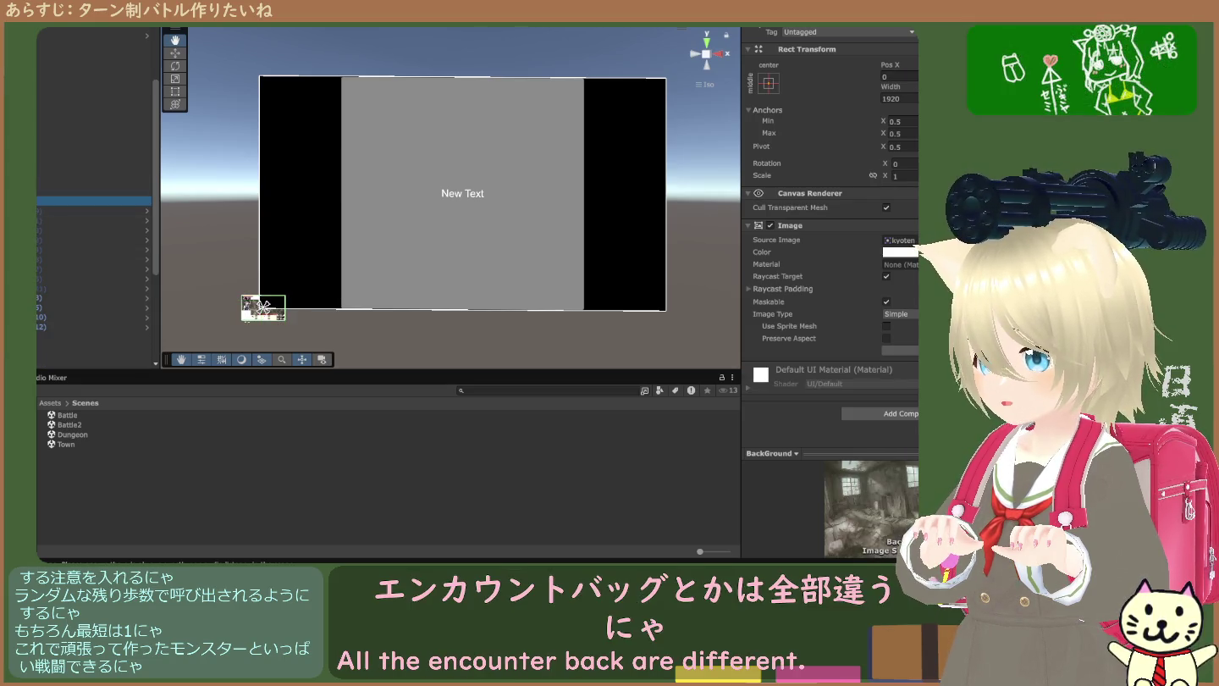
{"action": "left_click", "coordinate": [93, 210]}
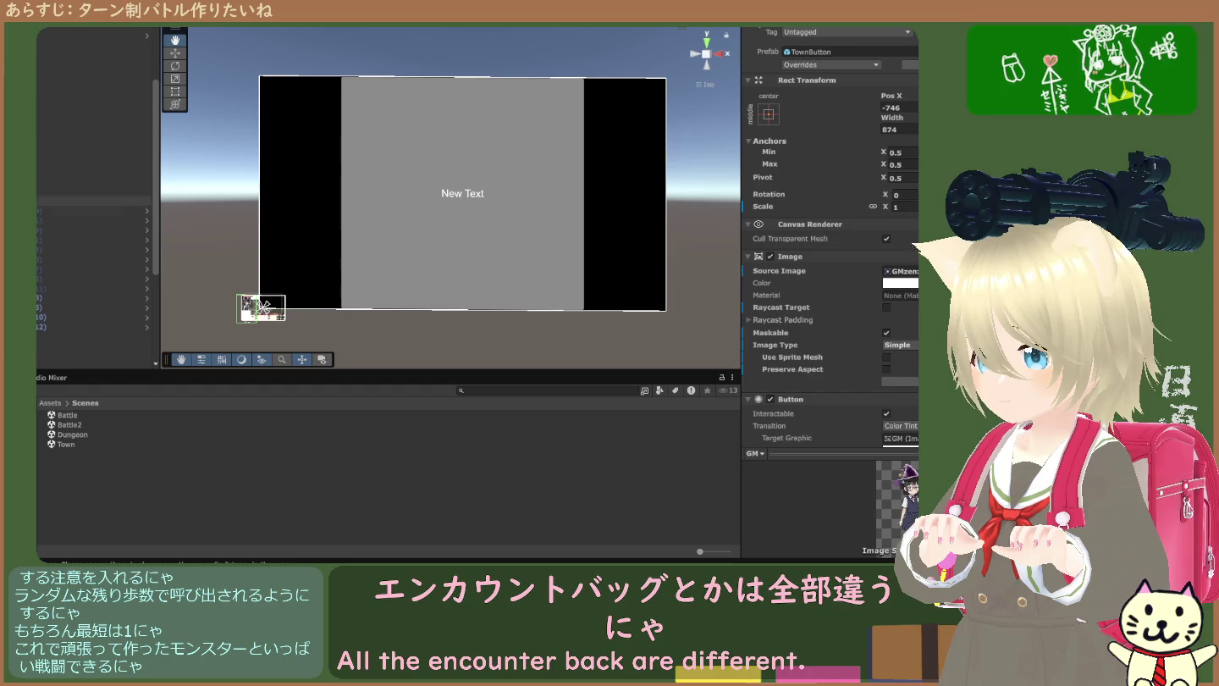
{"action": "key", "text": "Left"}
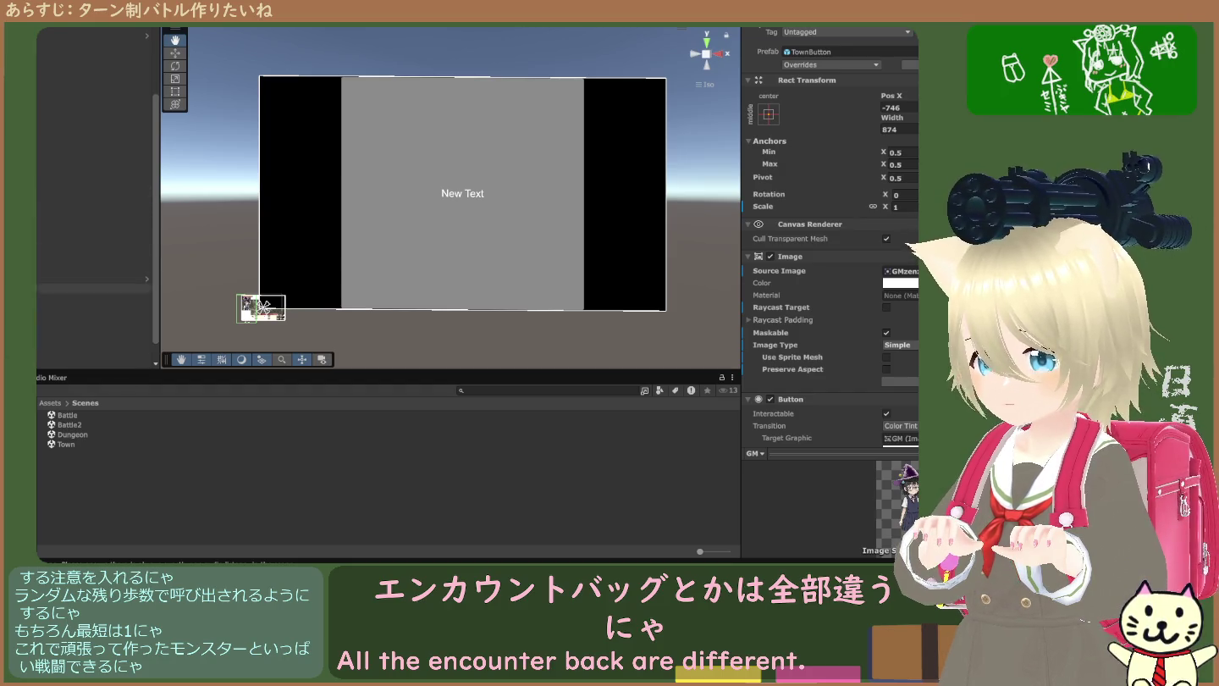
{"action": "left_click", "coordinate": [73, 423]}
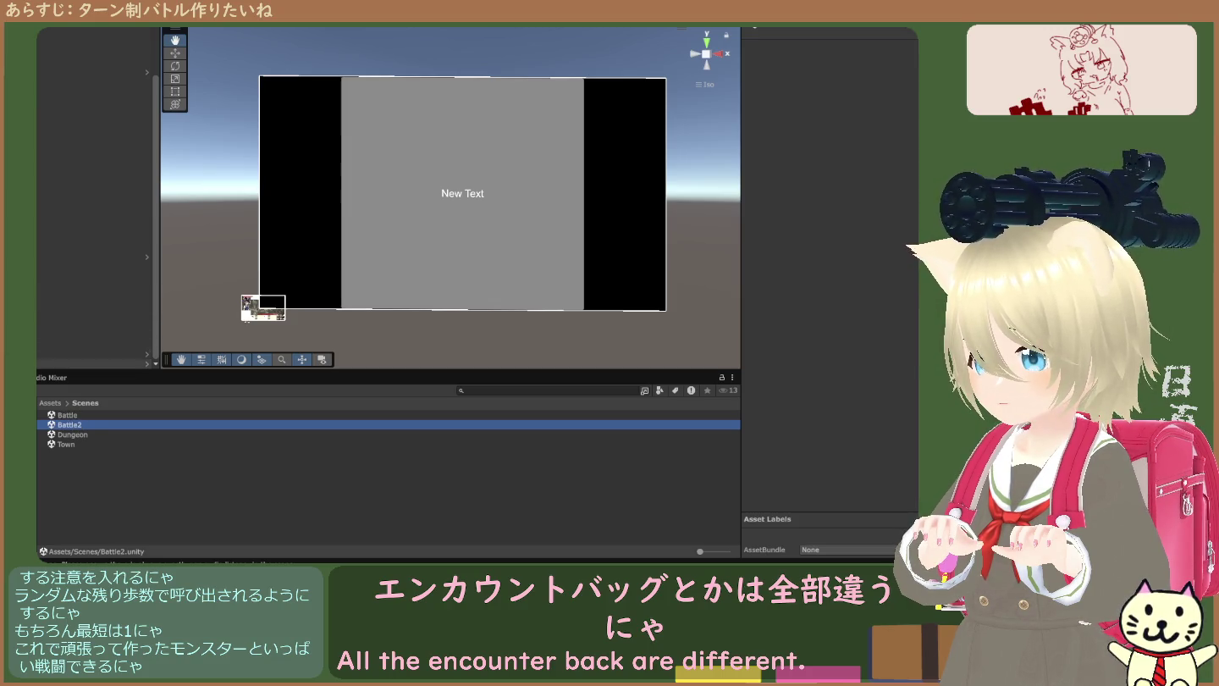
- Inspect Player and RPG Scene Manager, ping RPGSceneManager in Battle2 Scripts, then select Town Manager
{"action": "left_click", "coordinate": [94, 364]}
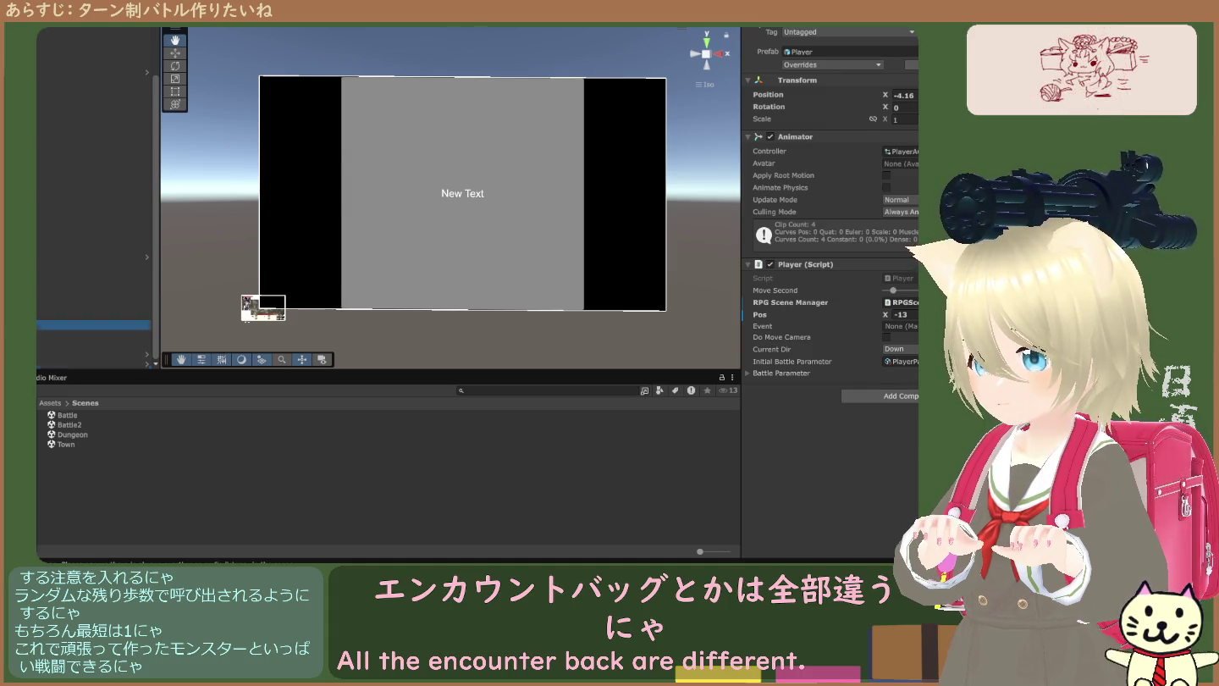
{"action": "left_click", "coordinate": [93, 323]}
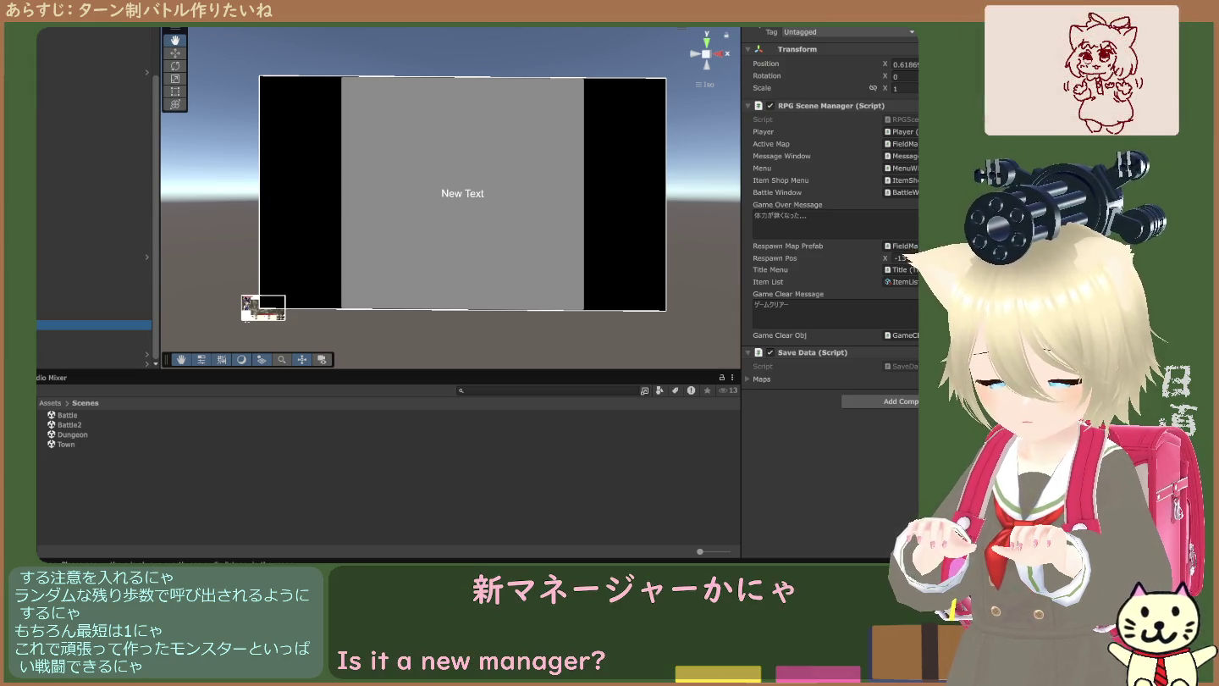
{"action": "left_click", "coordinate": [915, 122]}
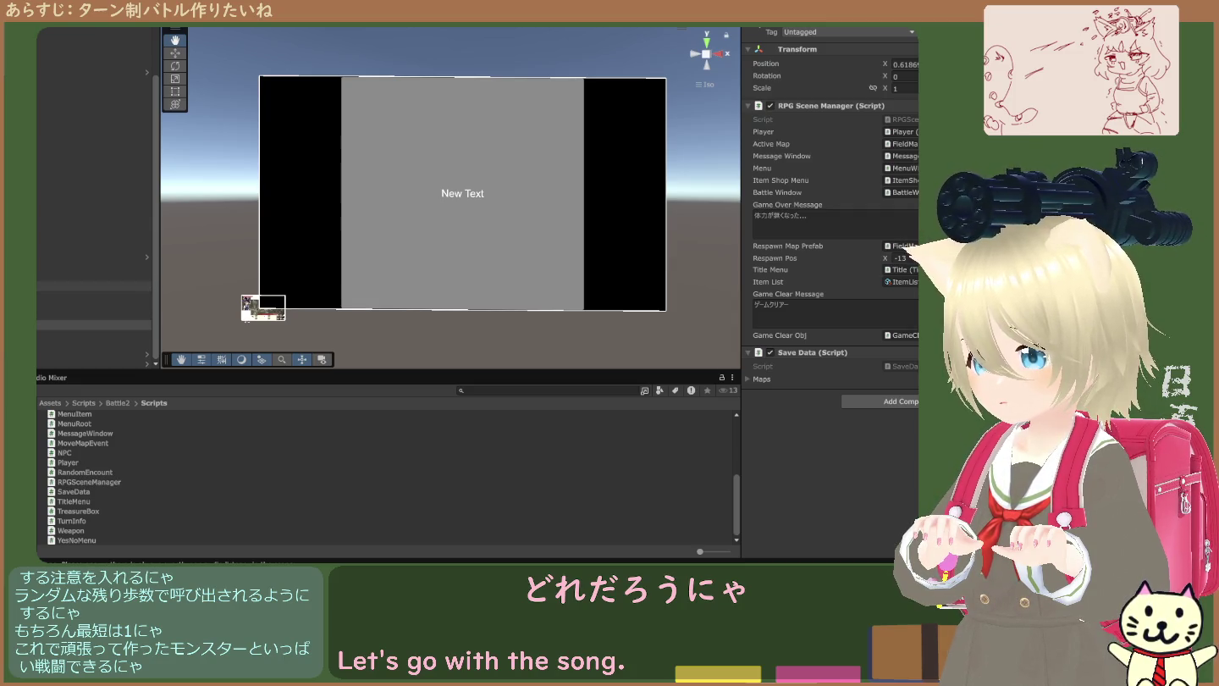
{"action": "left_click", "coordinate": [94, 277]}
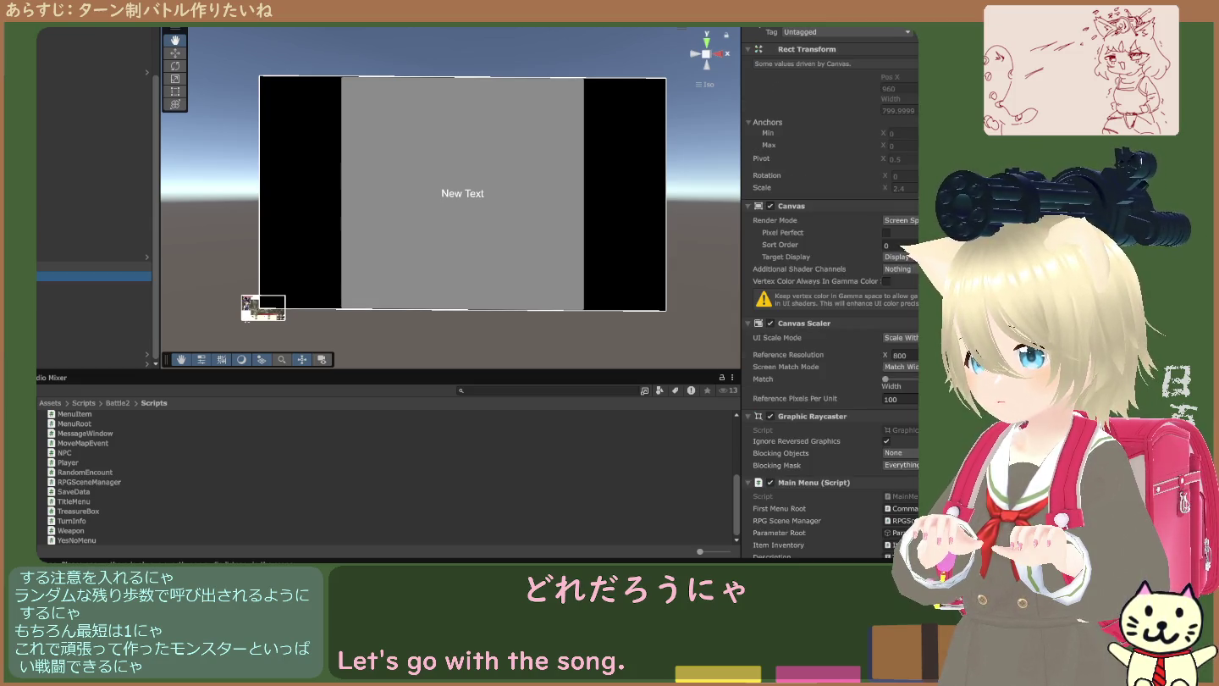
- Inspect Town Manager, Dungeon Manager, the dungeon canvas, masked image and camera objects
{"action": "left_click", "coordinate": [94, 237]}
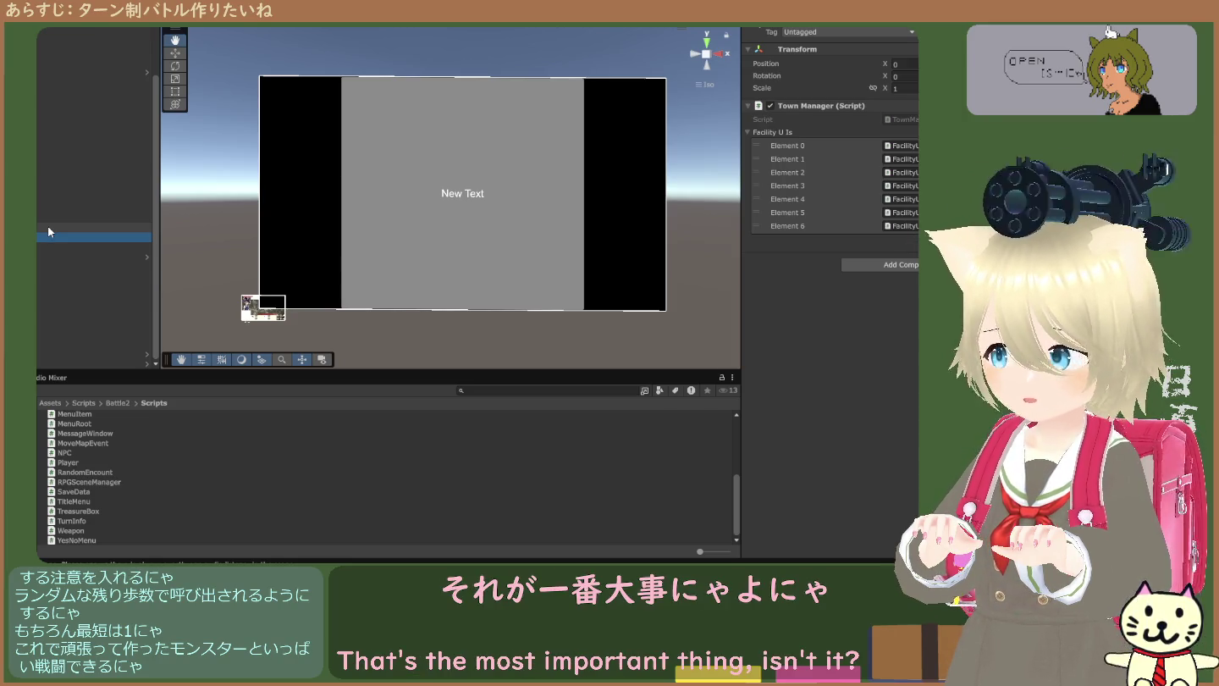
{"action": "scroll", "coordinate": [48, 225], "scroll_direction": "up", "scroll_amount": 2}
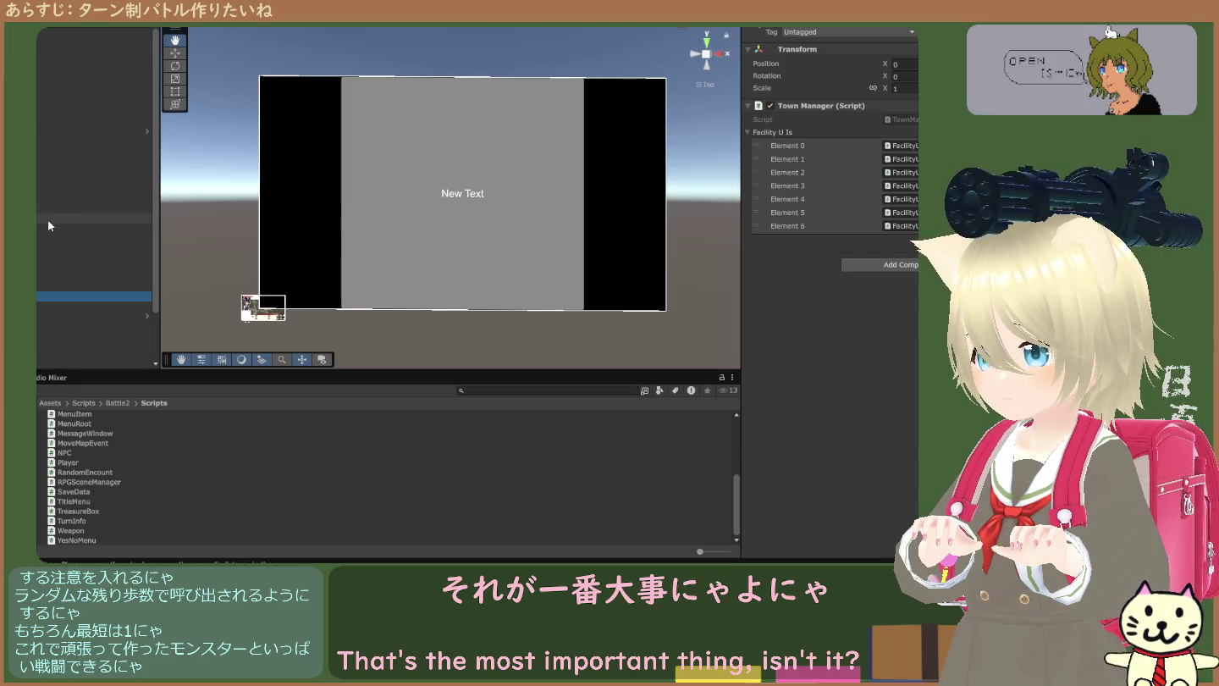
{"action": "left_click", "coordinate": [37, 45]}
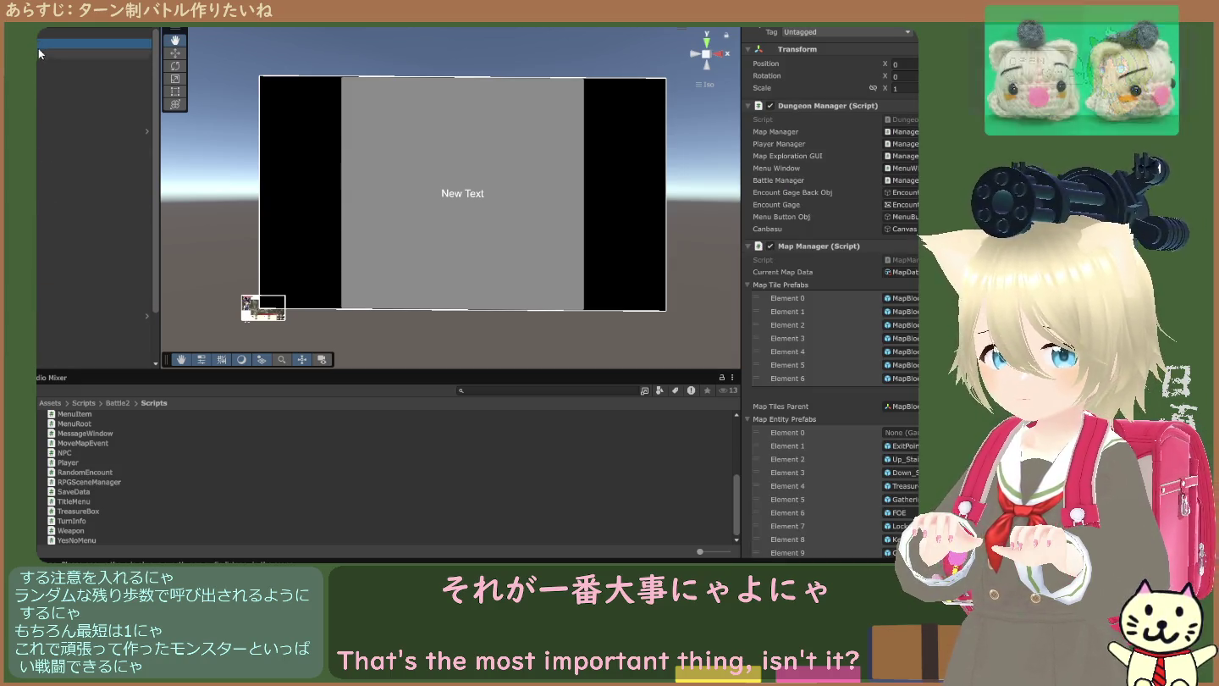
{"action": "left_click", "coordinate": [57, 208]}
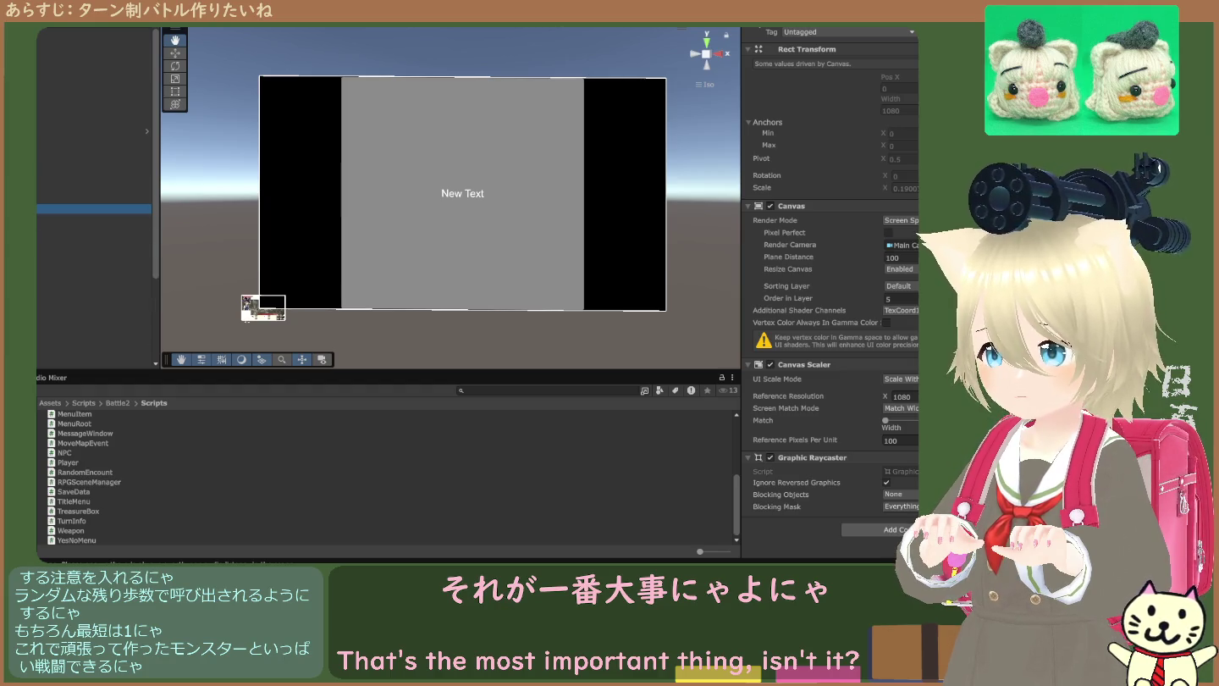
{"action": "left_click", "coordinate": [93, 217]}
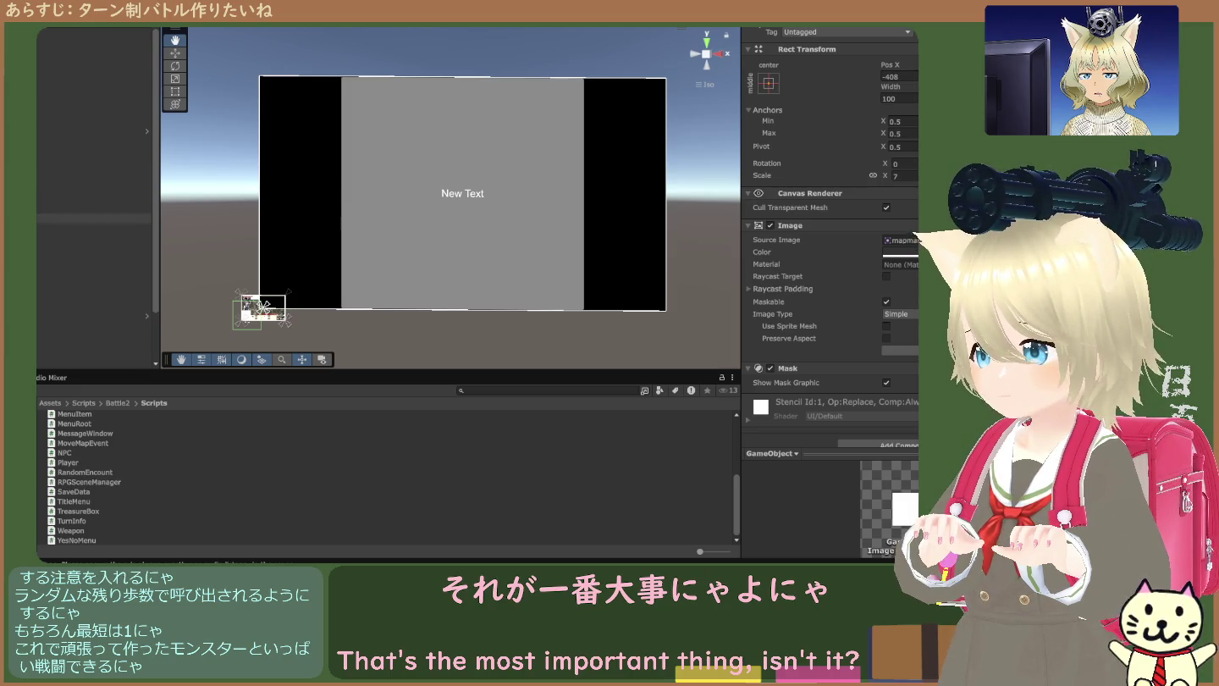
{"action": "left_click", "coordinate": [94, 238]}
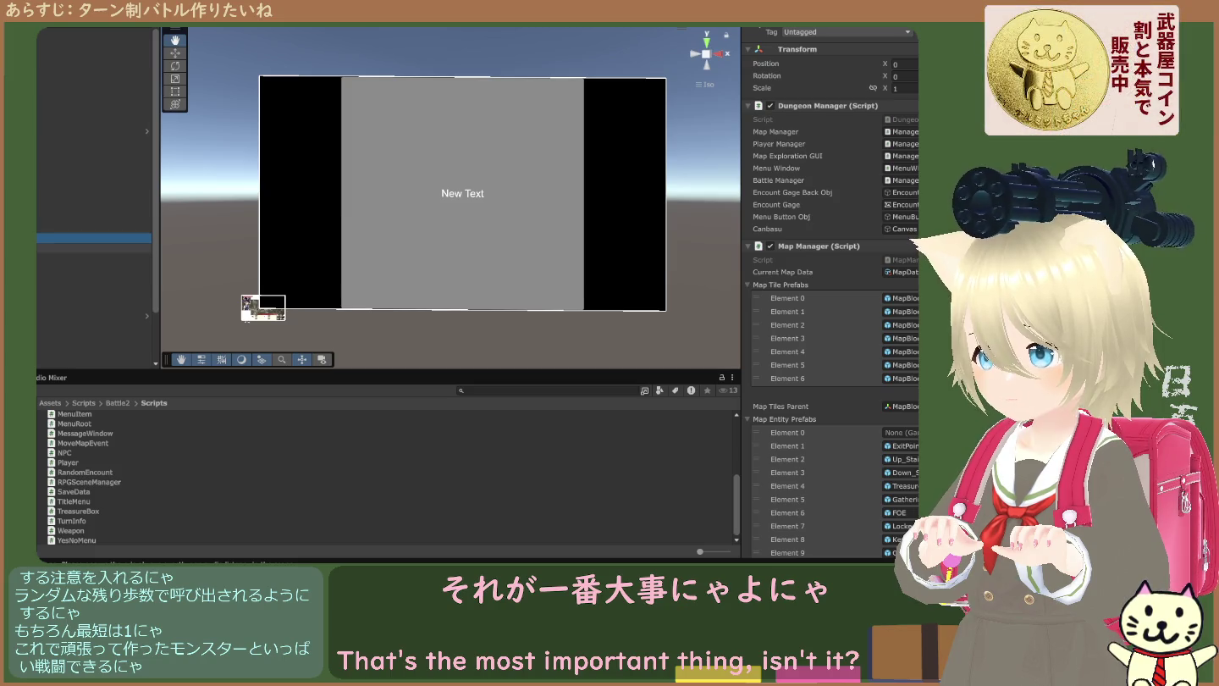
{"action": "left_click", "coordinate": [93, 258]}
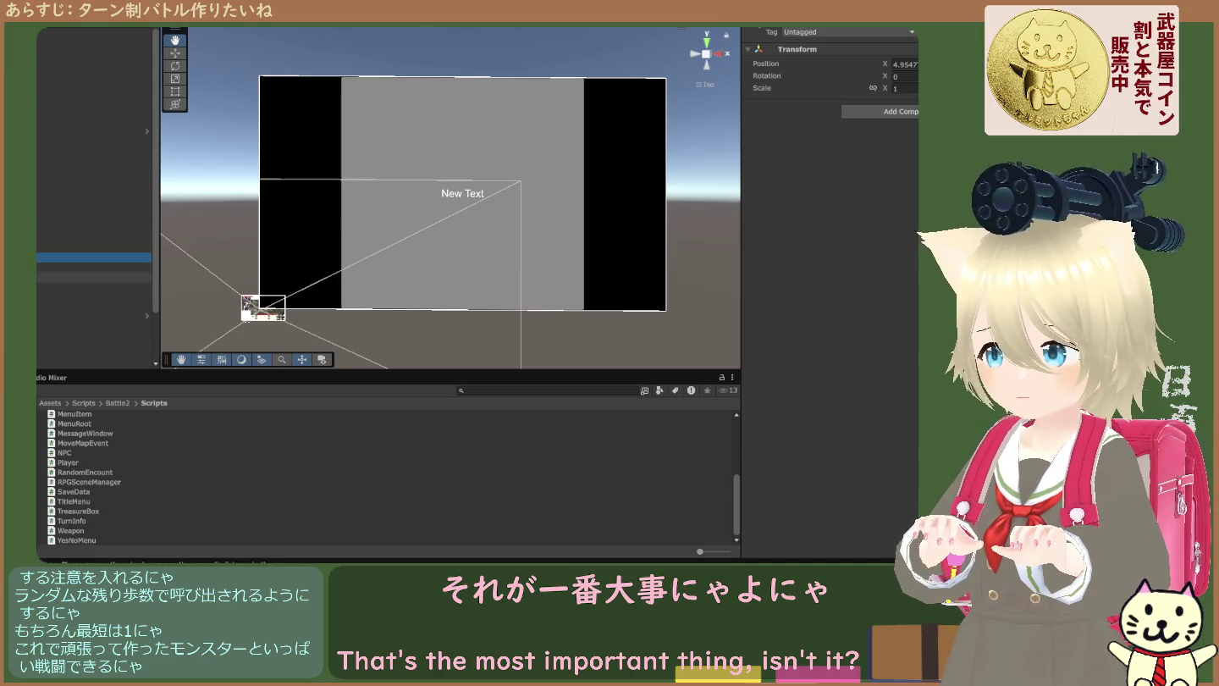
- Read Battle Manager's components, comparing them against the Dungeon Manager object
{"action": "left_click", "coordinate": [94, 278]}
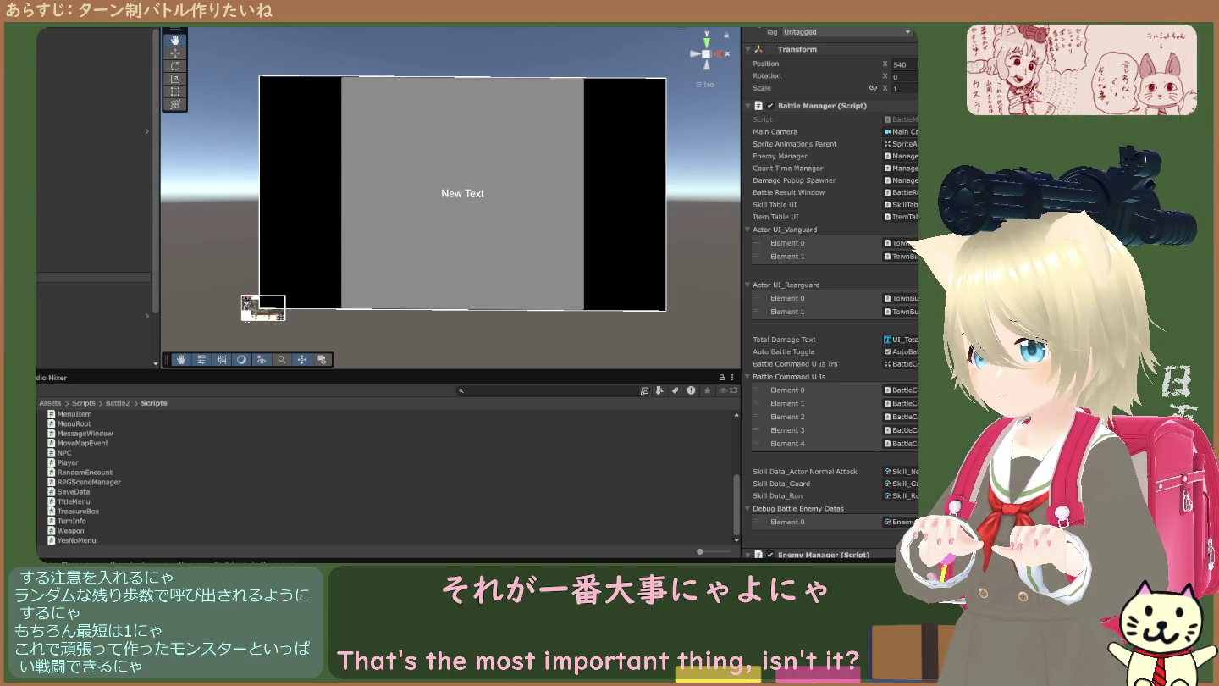
{"action": "left_click", "coordinate": [94, 278]}
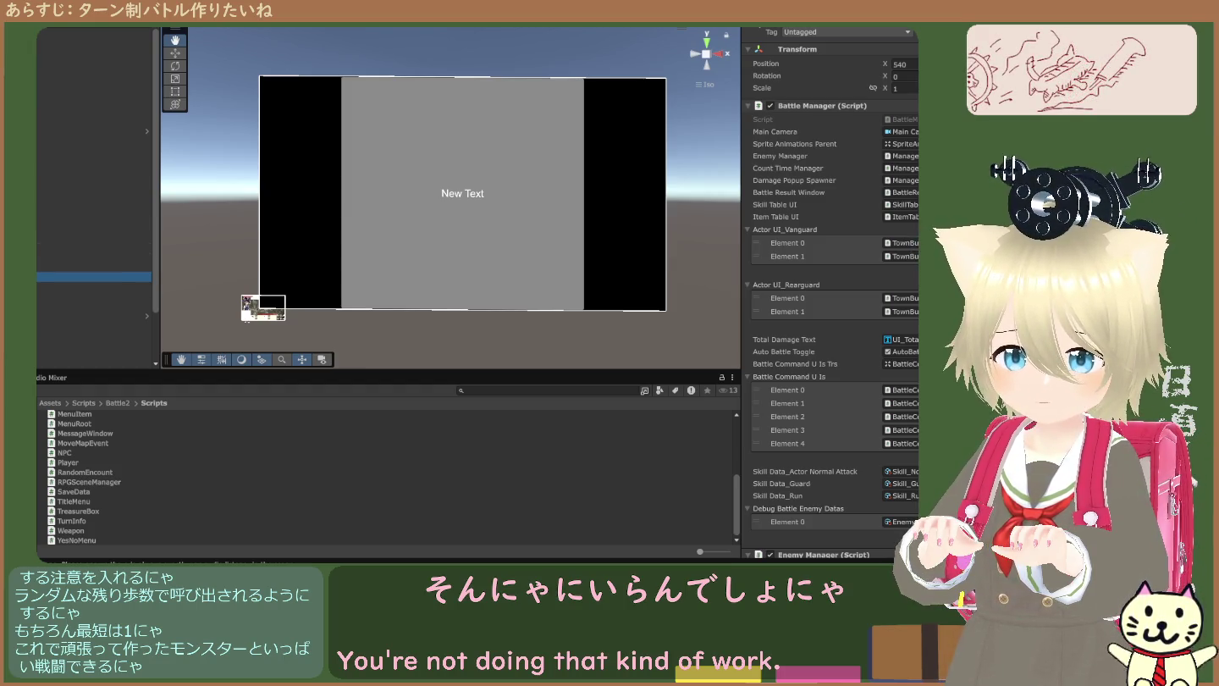
{"action": "scroll", "coordinate": [844, 333], "scroll_direction": "down", "scroll_amount": 5}
{"action": "scroll", "coordinate": [843, 329], "scroll_direction": "up", "scroll_amount": 5}
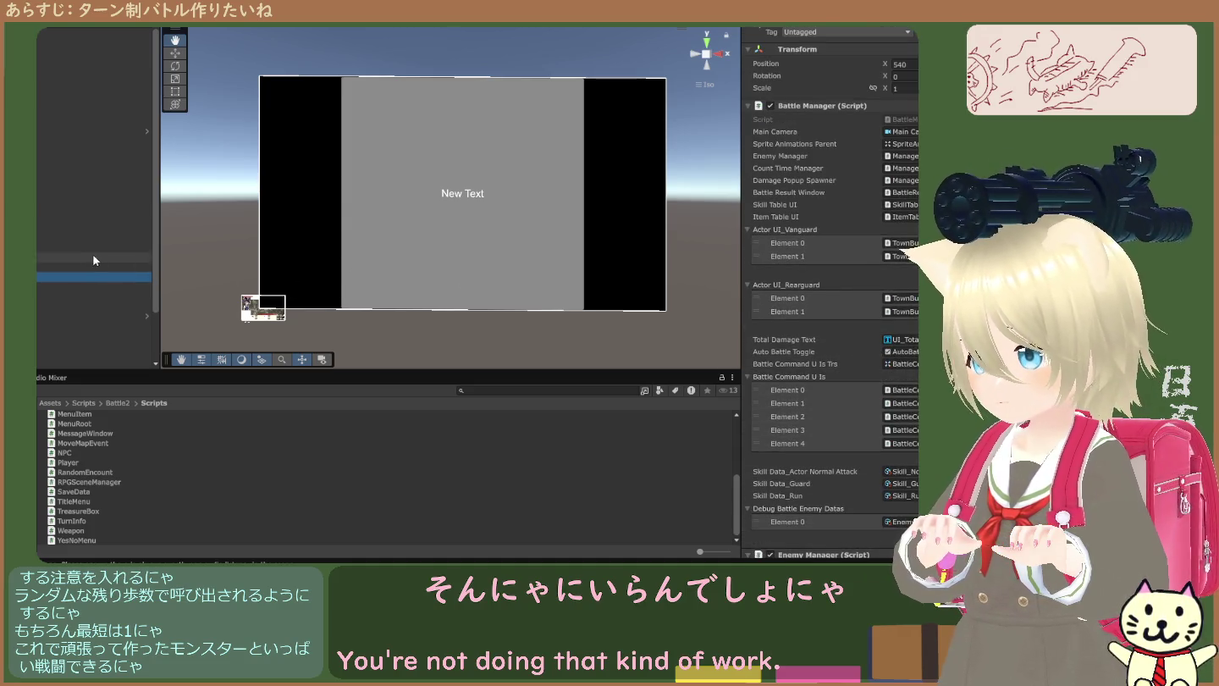
{"action": "left_click", "coordinate": [35, 237]}
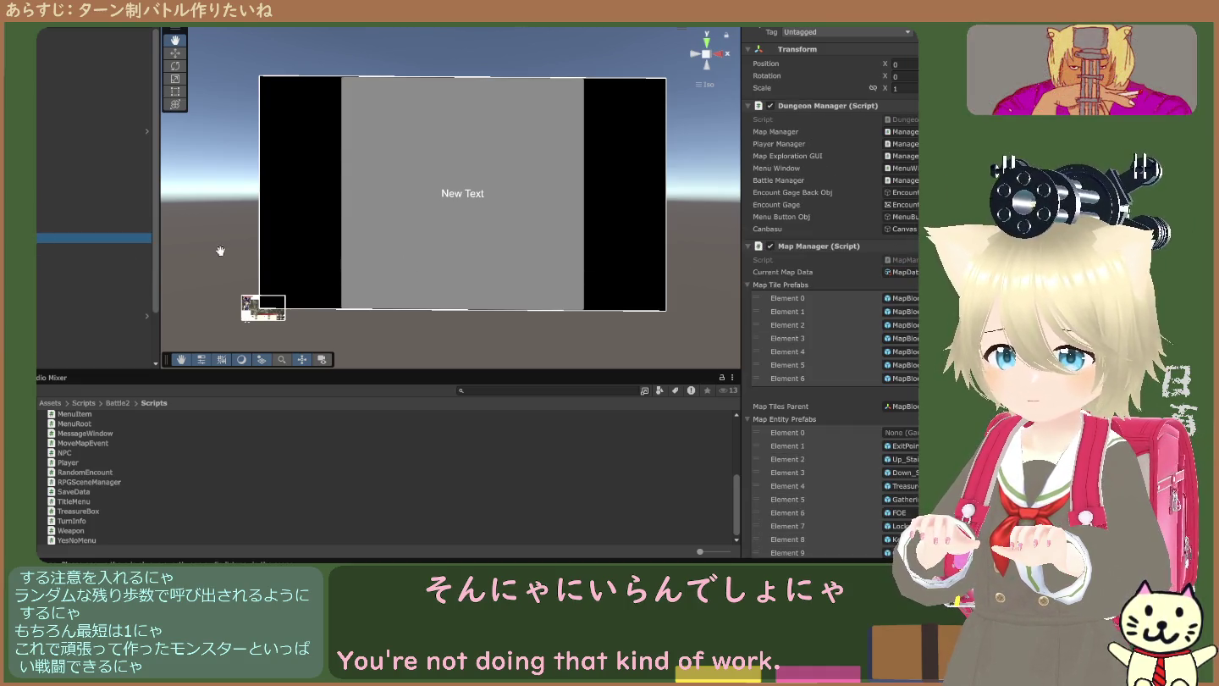
{"action": "scroll", "coordinate": [790, 282], "scroll_direction": "down", "scroll_amount": 10}
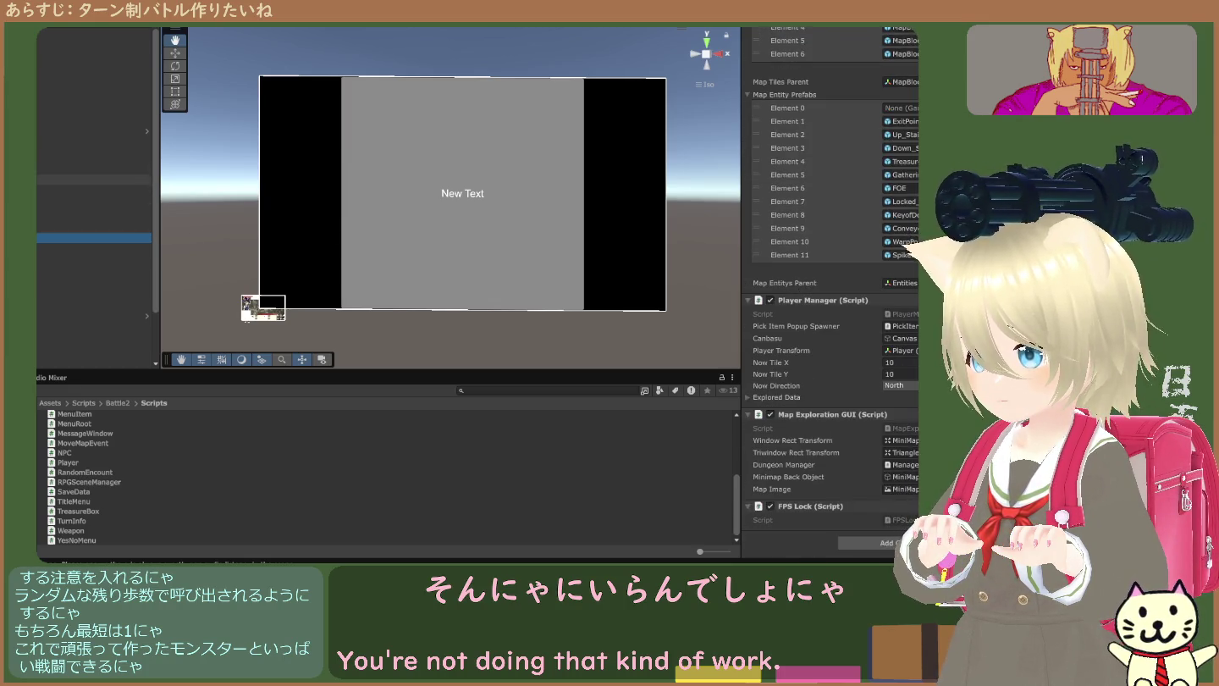
{"action": "left_click", "coordinate": [94, 171]}
{"action": "scroll", "coordinate": [796, 249], "scroll_direction": "up", "scroll_amount": 5}
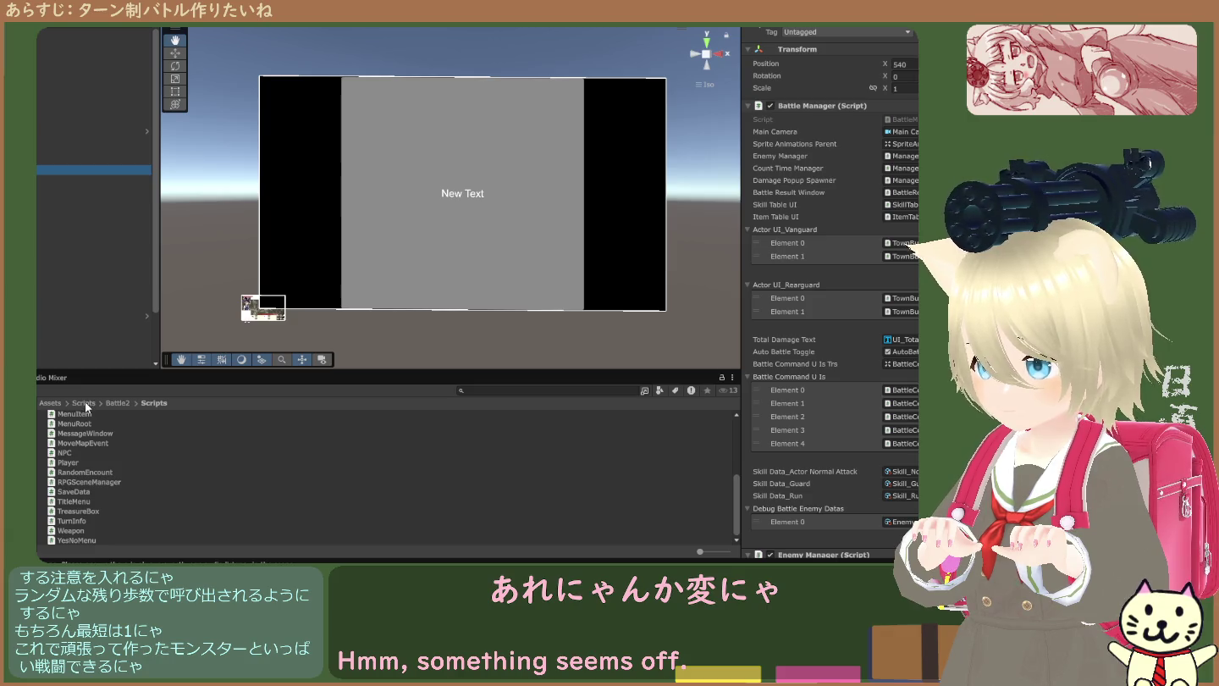
- Browse to the Assets Scenes folder and select the existing Battle2 scene
{"action": "left_click", "coordinate": [59, 406]}
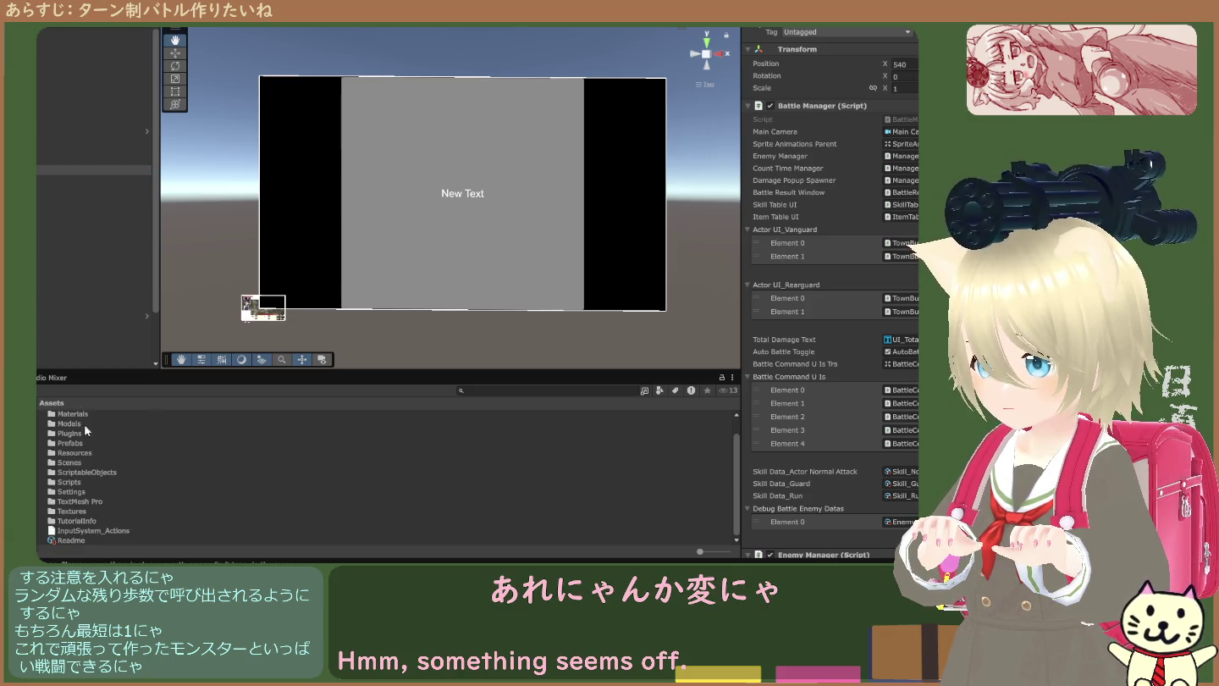
{"action": "scroll", "coordinate": [83, 436], "scroll_direction": "up", "scroll_amount": 2}
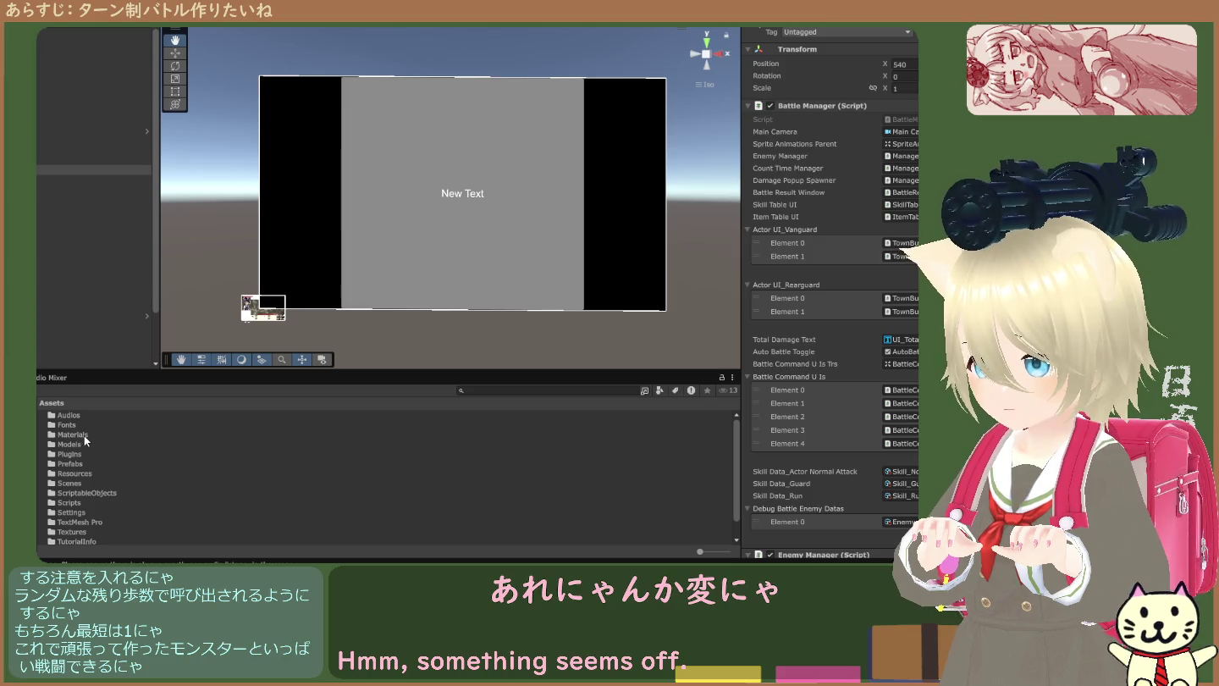
{"action": "scroll", "coordinate": [84, 439], "scroll_direction": "down", "scroll_amount": 2}
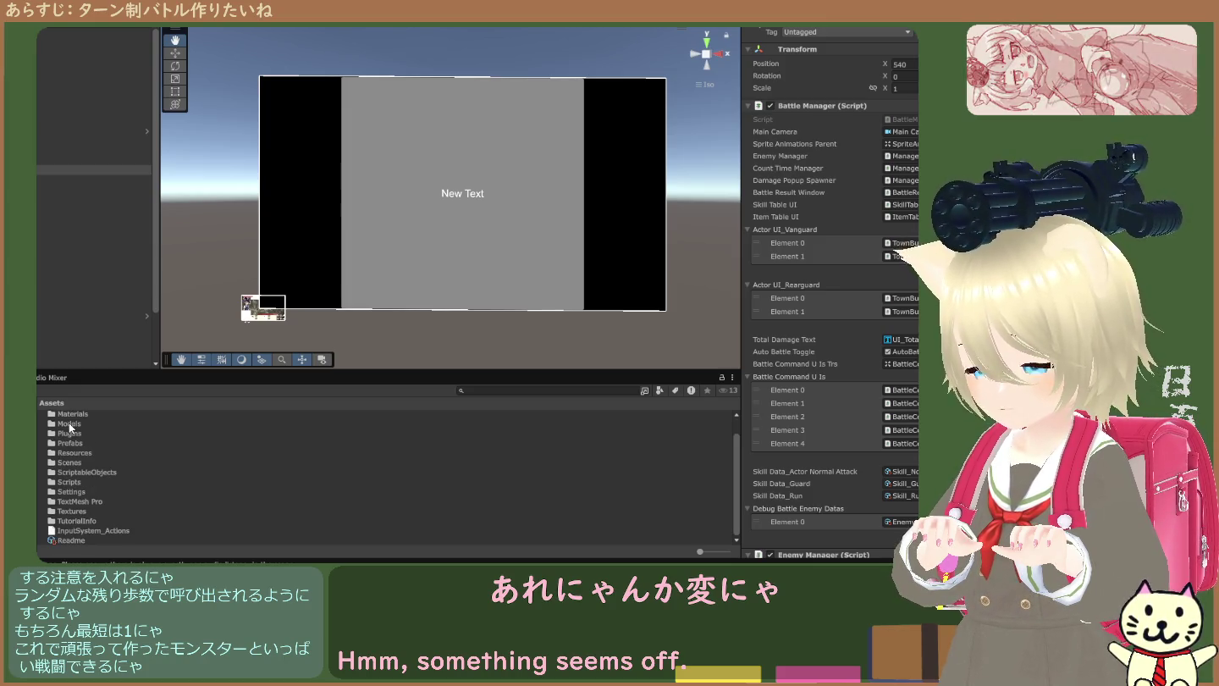
{"action": "left_click", "coordinate": [77, 483]}
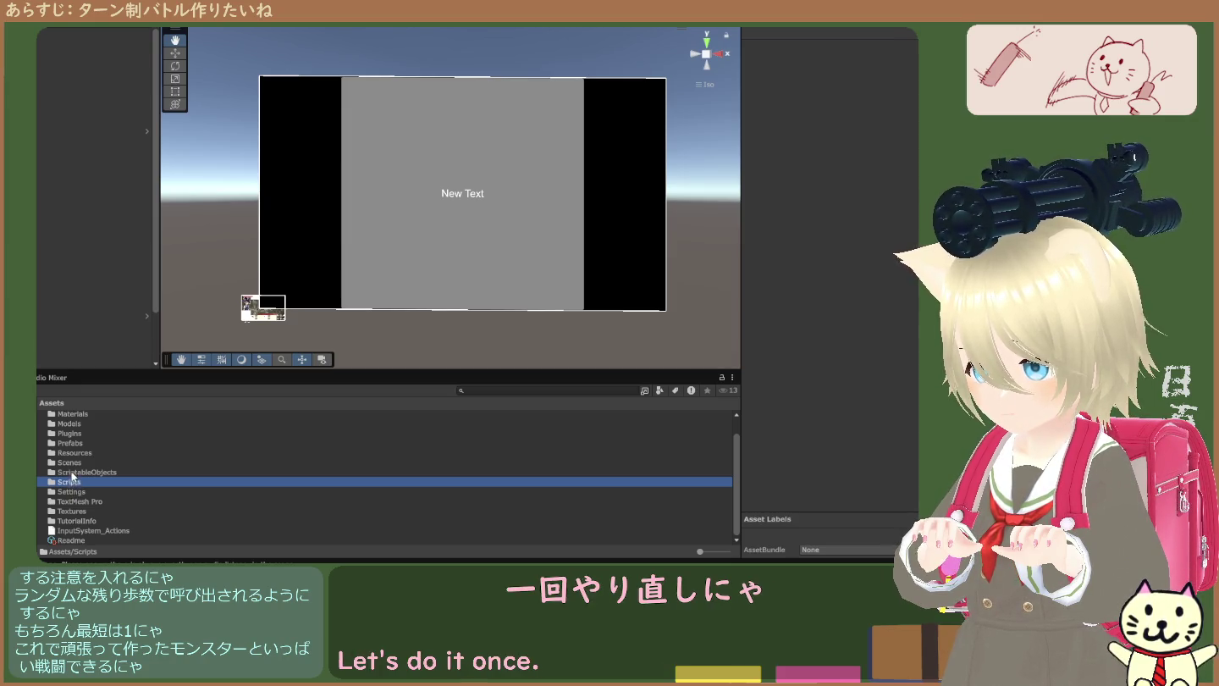
{"action": "double_click", "coordinate": [71, 463]}
{"action": "left_click", "coordinate": [68, 425]}
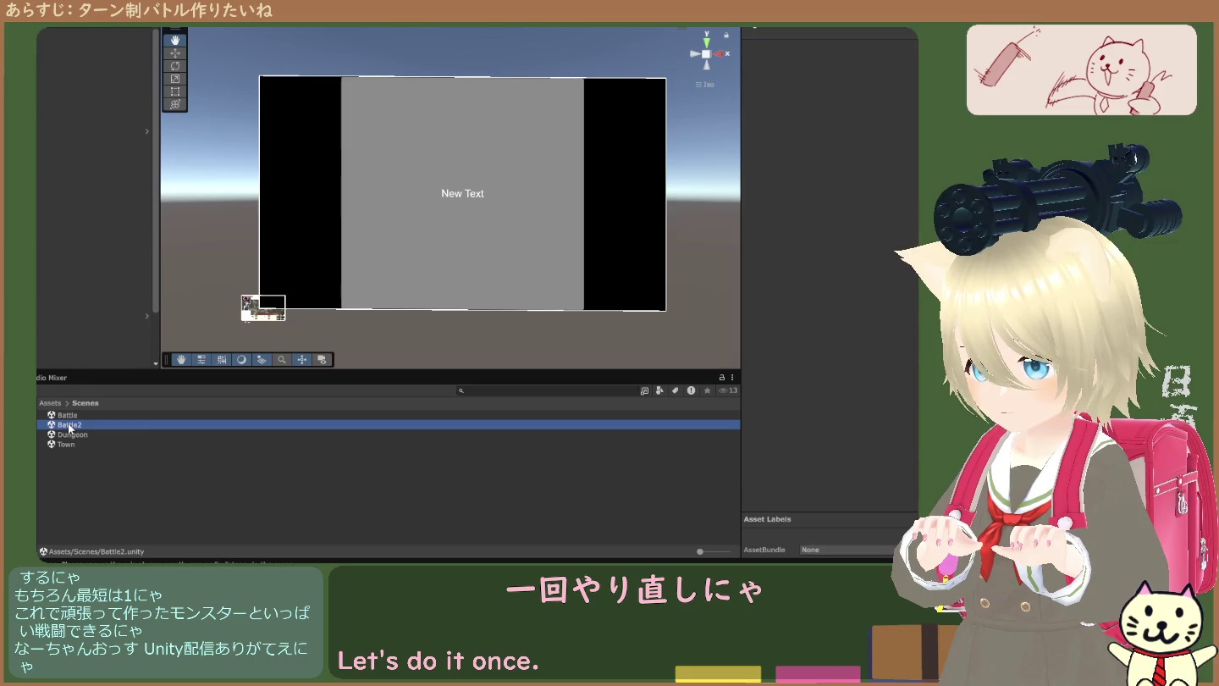
{"action": "left_click", "coordinate": [508, 289]}
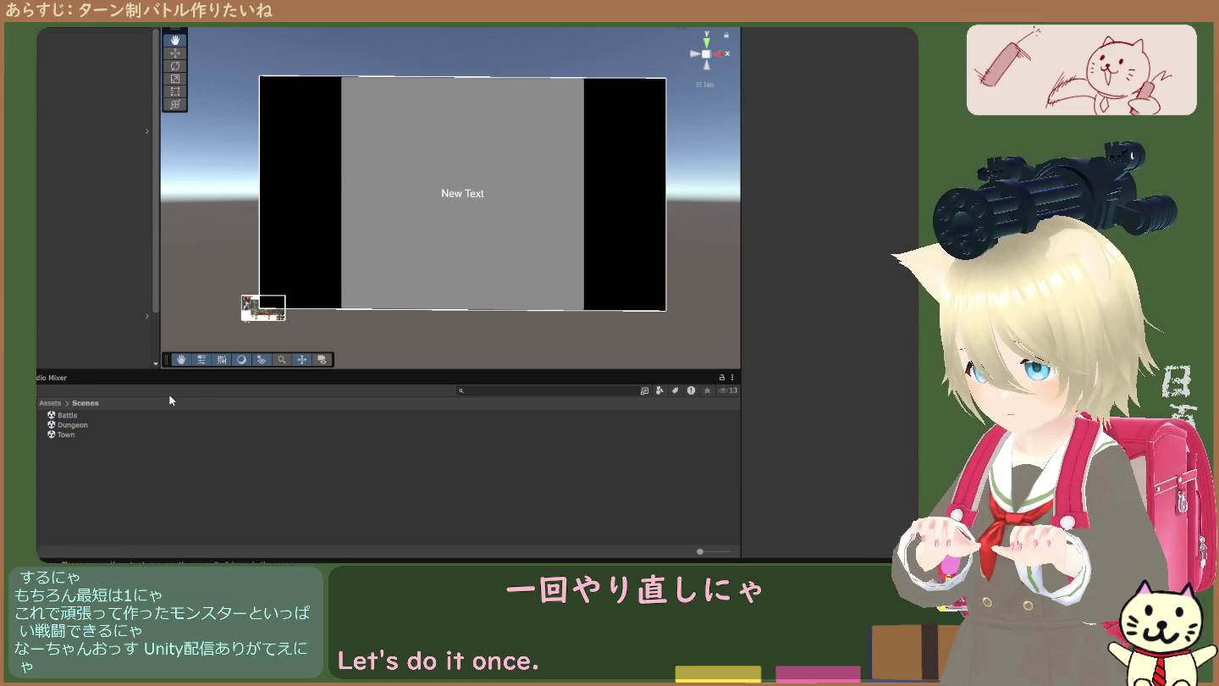
- Duplicate the Dungeon scene and rename the copy Battle2
{"action": "left_click", "coordinate": [76, 428]}
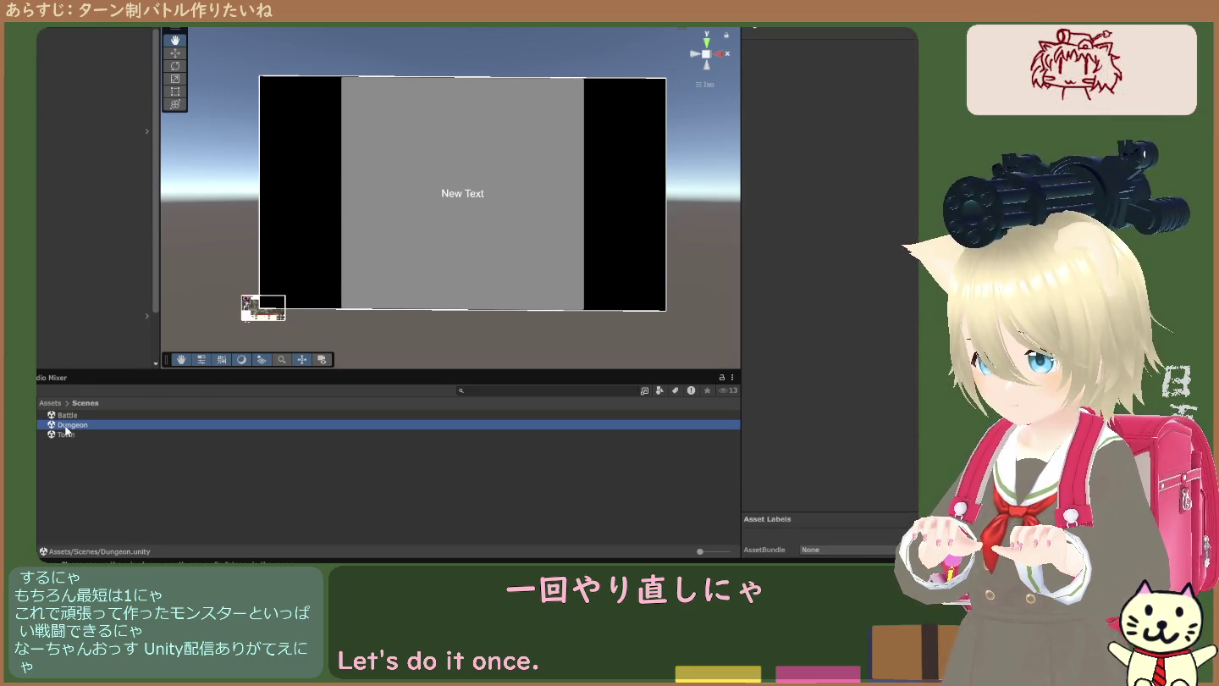
{"action": "key", "text": "ctrl+d"}
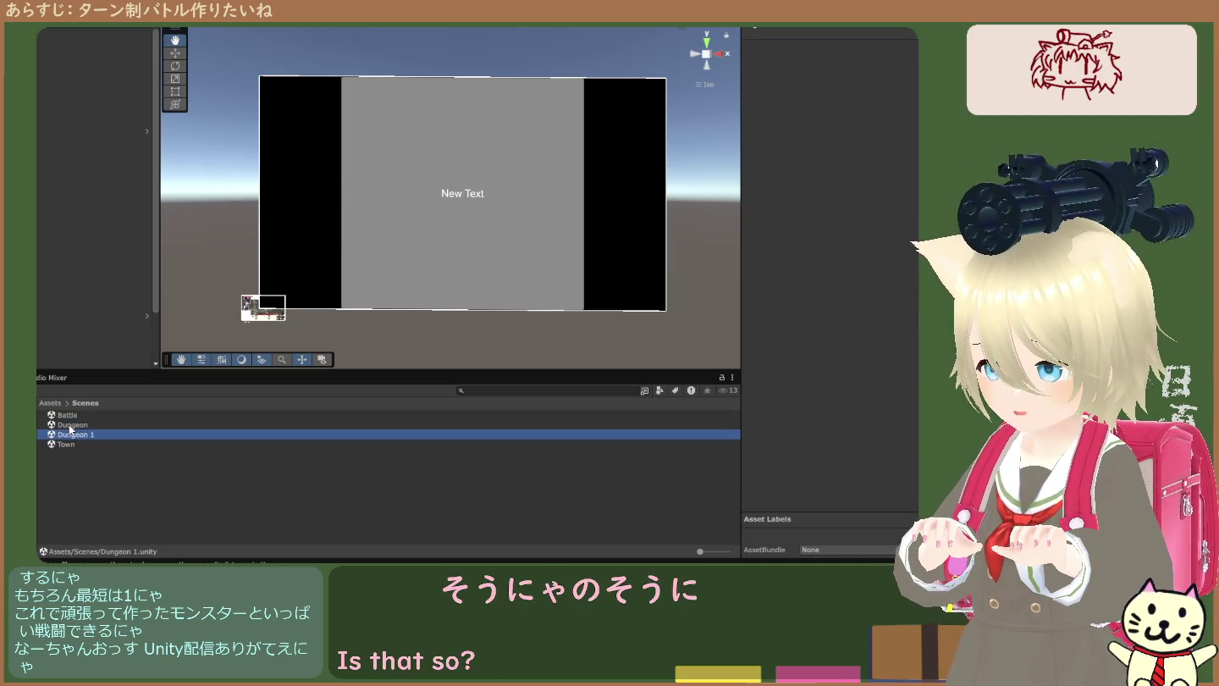
{"action": "left_click", "coordinate": [76, 437]}
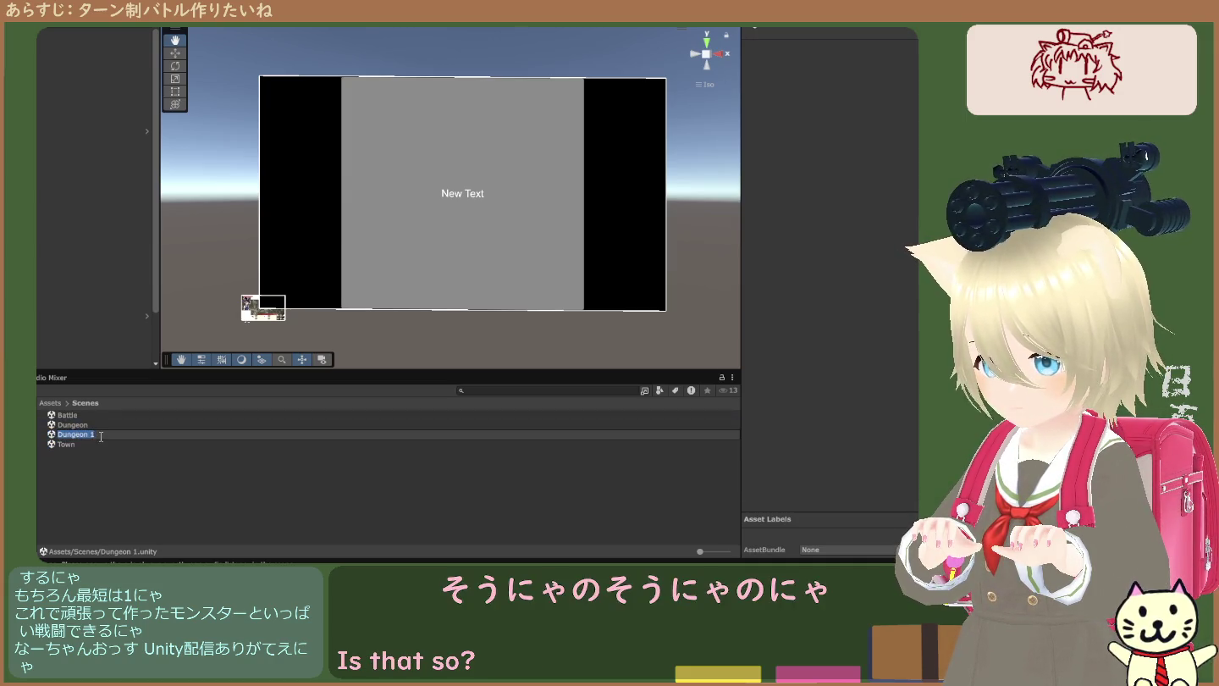
{"action": "type", "text": "Battle2"}
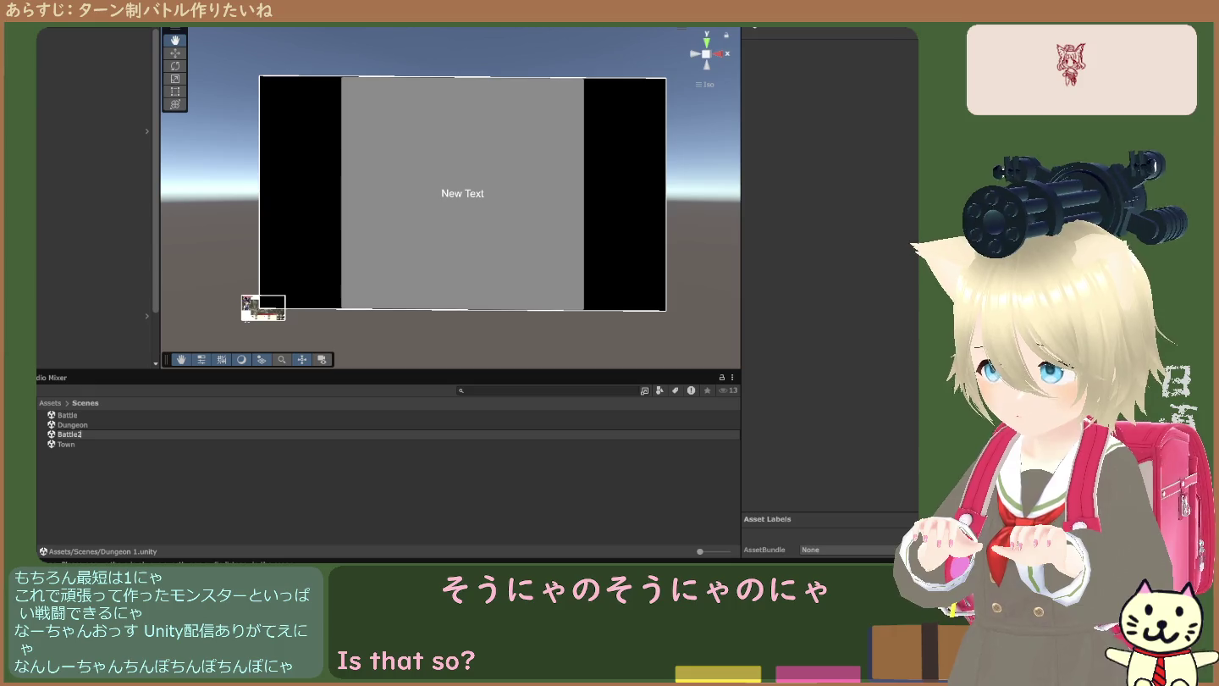
{"action": "key", "text": "Return"}
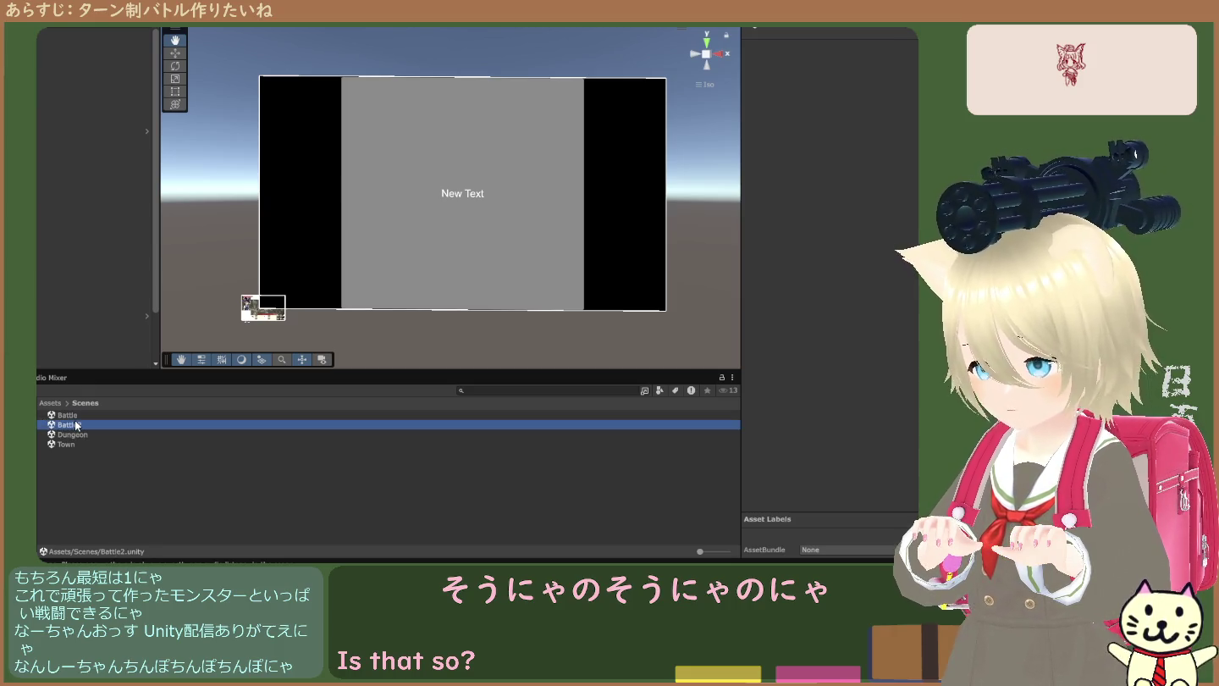
- Open the new Battle2 scene and inspect its Town Manager object
{"action": "left_click", "coordinate": [75, 426]}
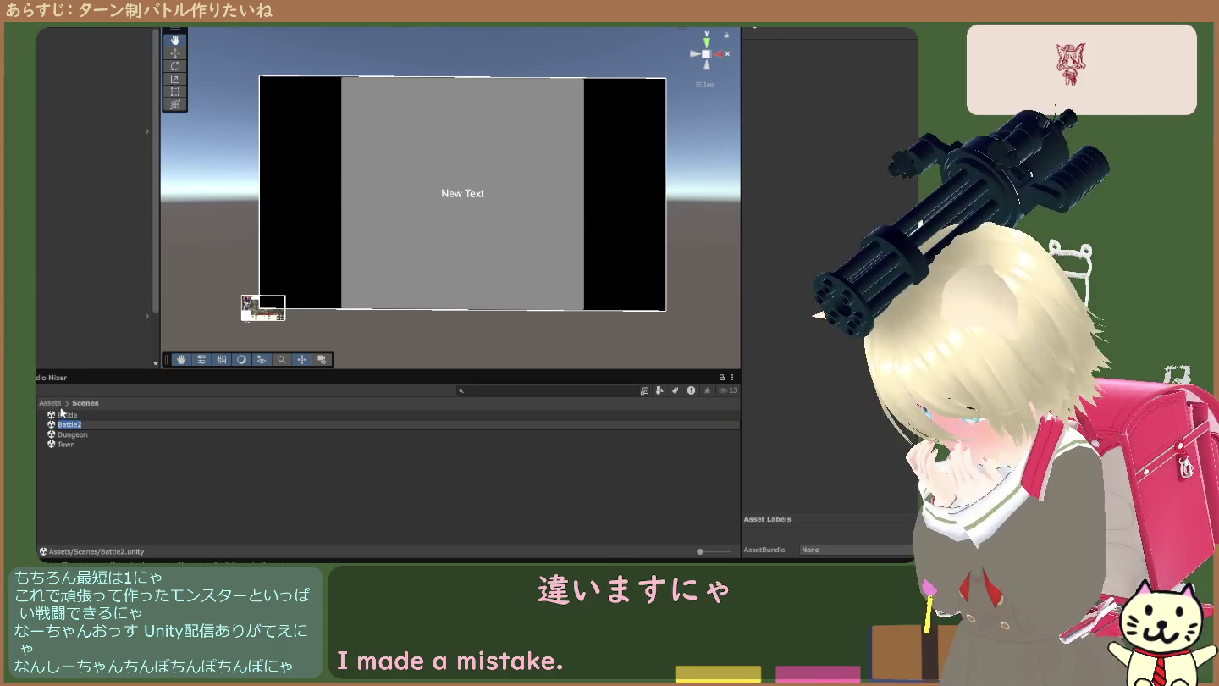
{"action": "double_click", "coordinate": [49, 426]}
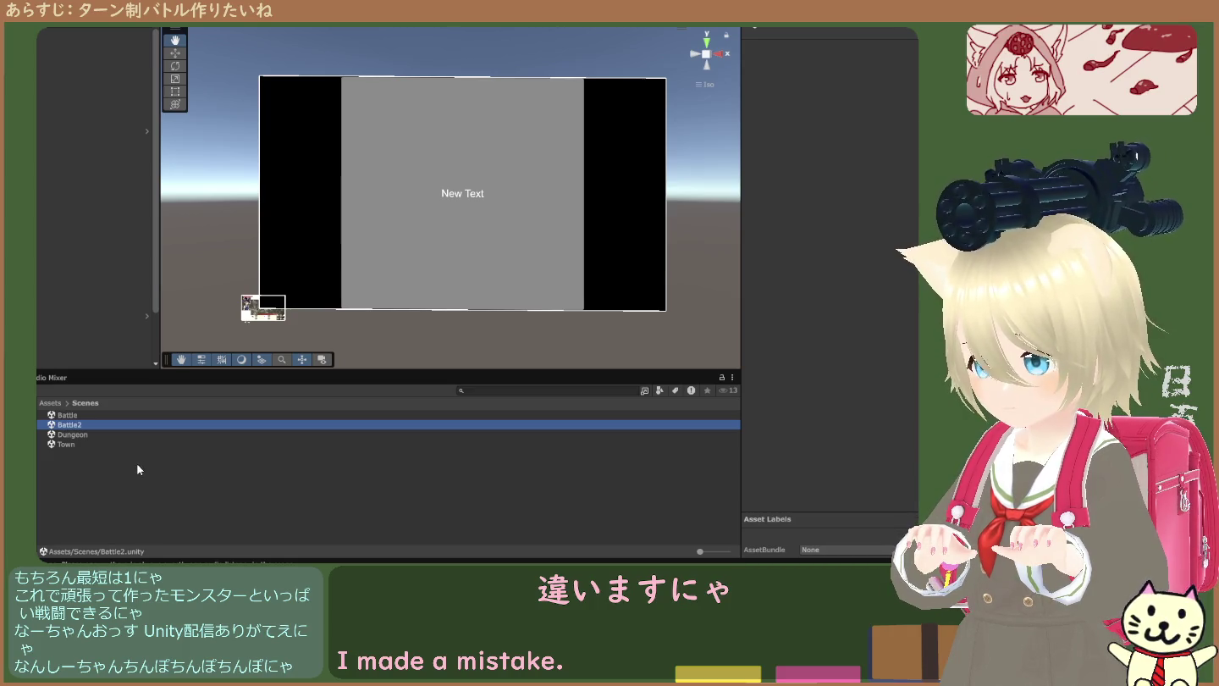
{"action": "left_click", "coordinate": [76, 445]}
{"action": "left_click", "coordinate": [67, 422]}
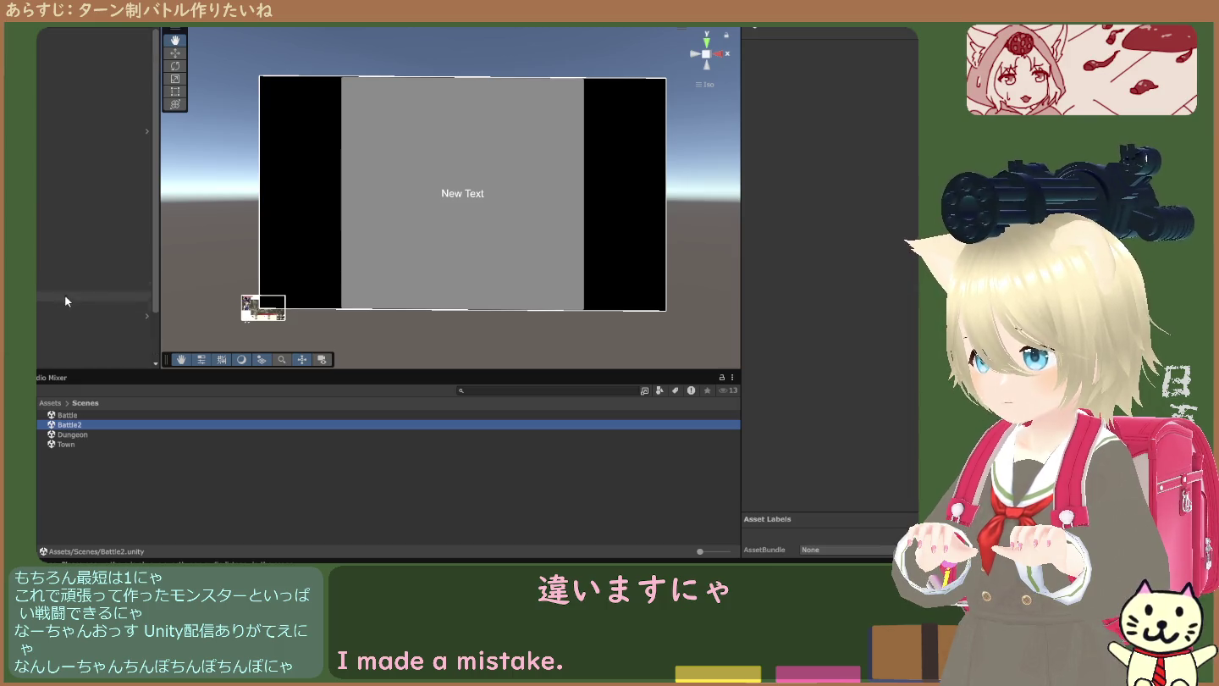
{"action": "scroll", "coordinate": [93, 255], "scroll_direction": "down", "scroll_amount": 3}
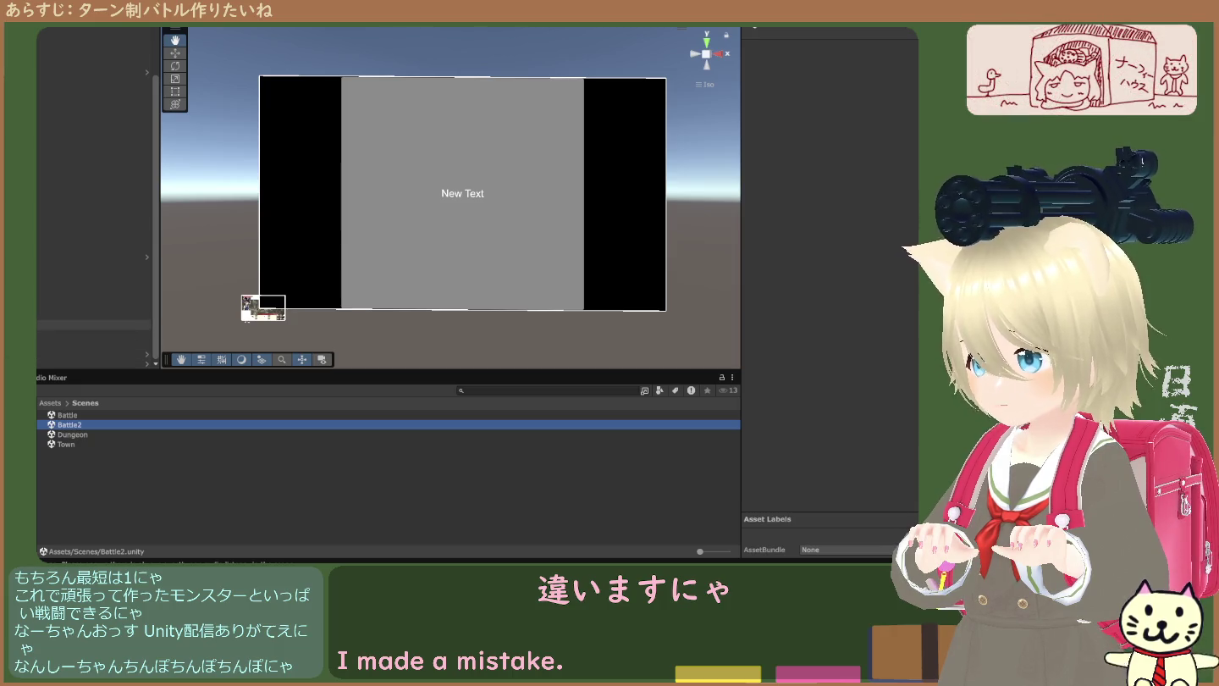
{"action": "left_click", "coordinate": [50, 237]}
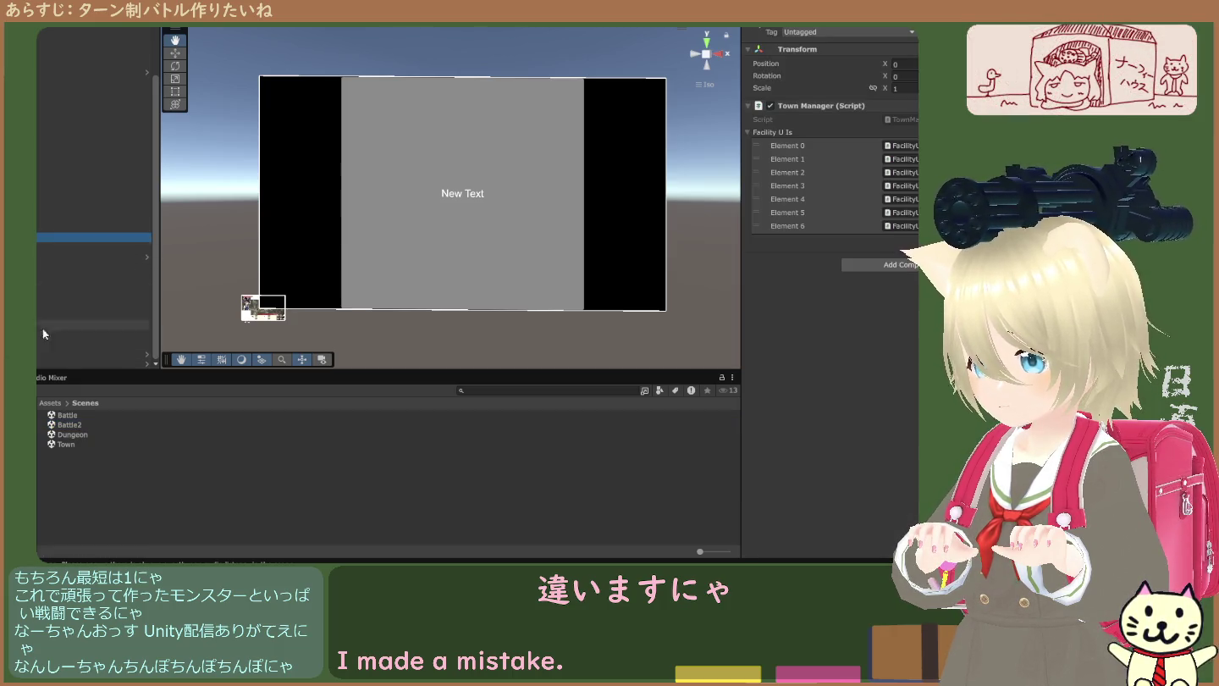
- Delete the Battle2 scene asset
{"action": "left_click", "coordinate": [66, 428]}
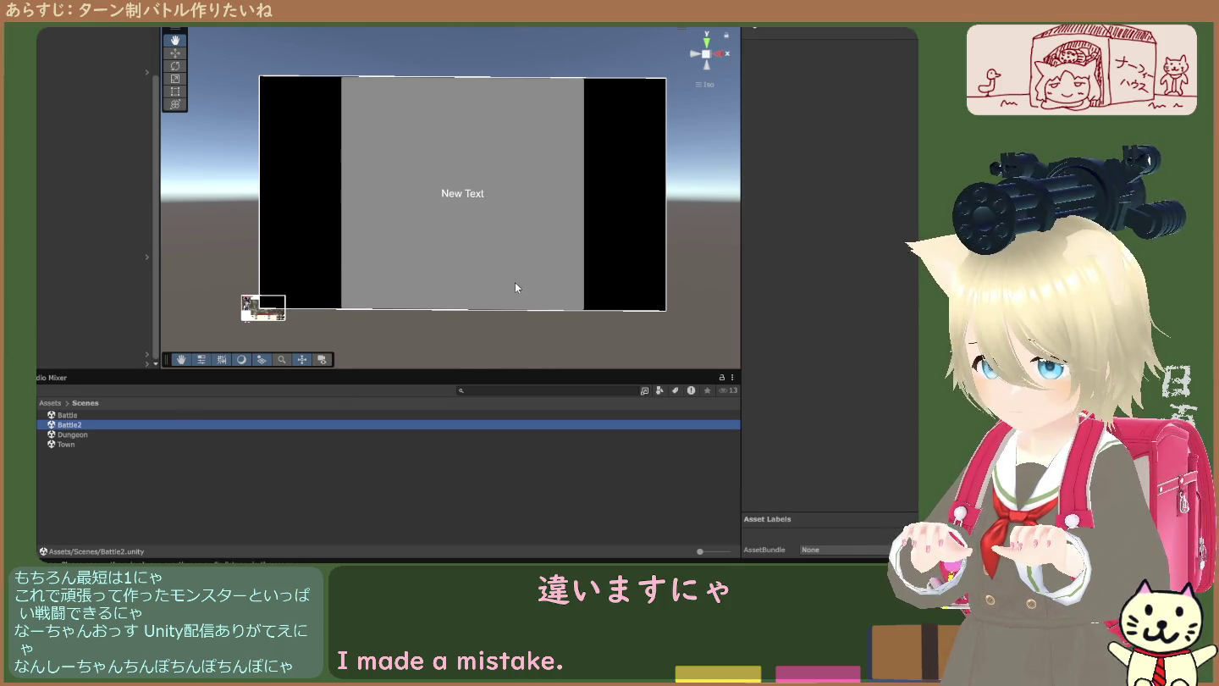
{"action": "key", "text": "Delete"}
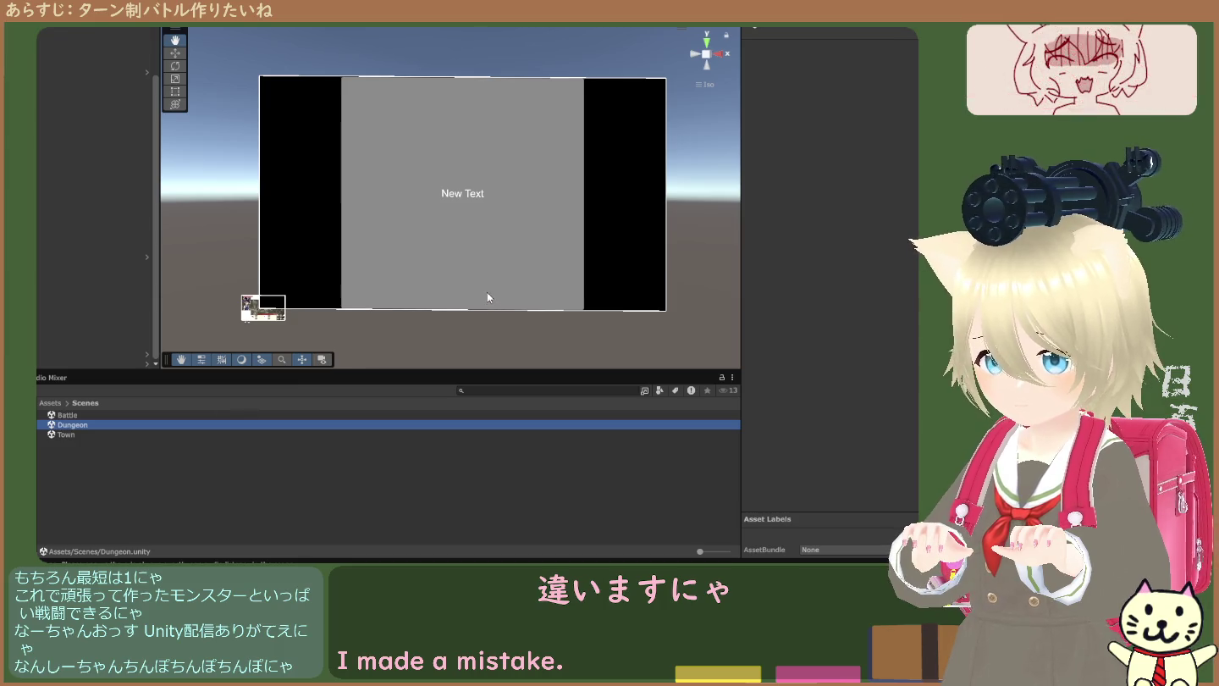
{"action": "left_click", "coordinate": [87, 426]}
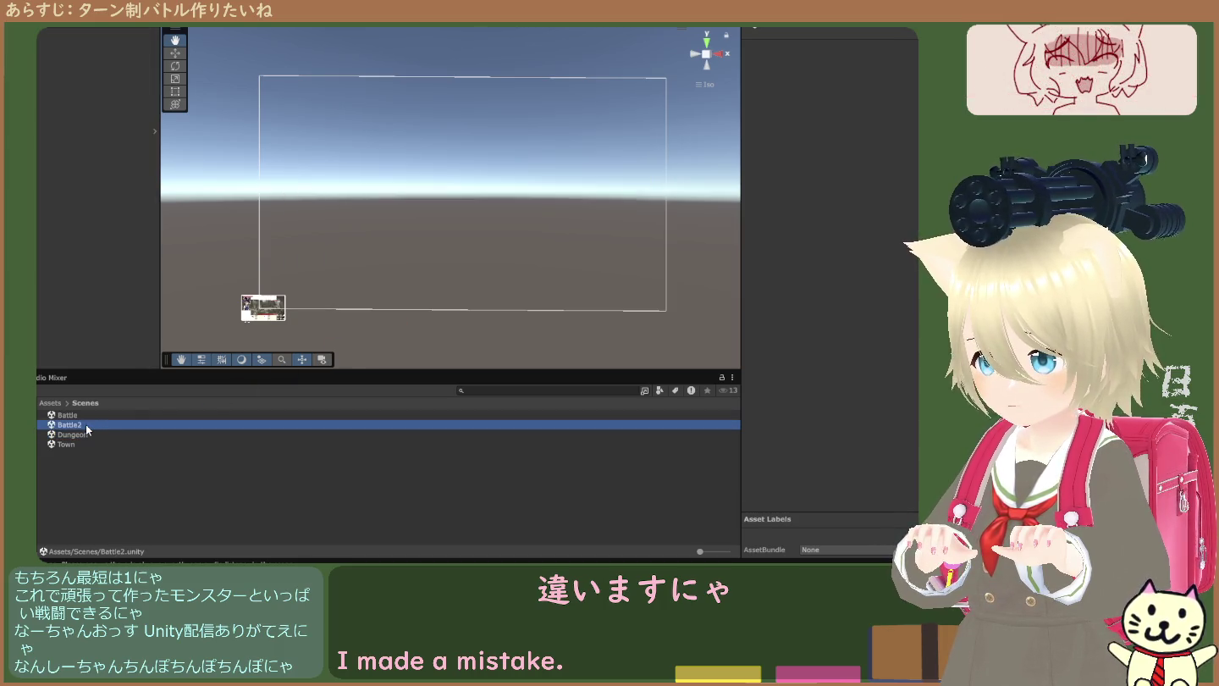
{"action": "key", "text": "Delete"}
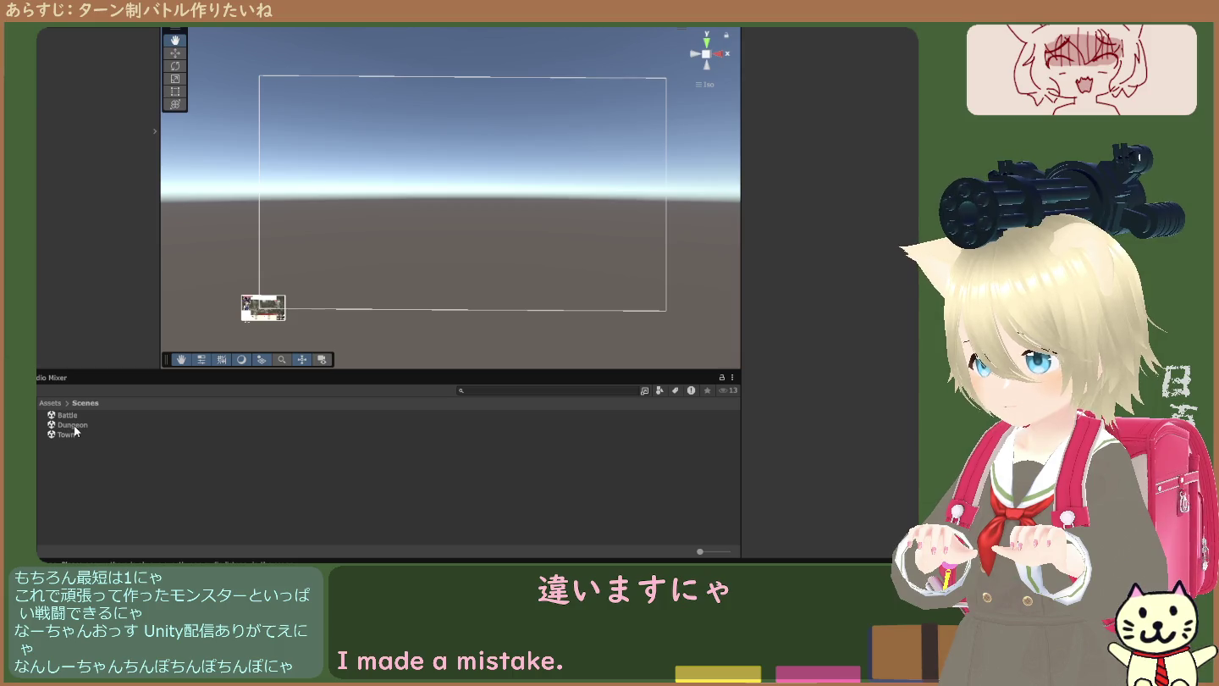
- Make a fresh Dungeon scene copy and name it Battle2
{"action": "left_click", "coordinate": [68, 415]}
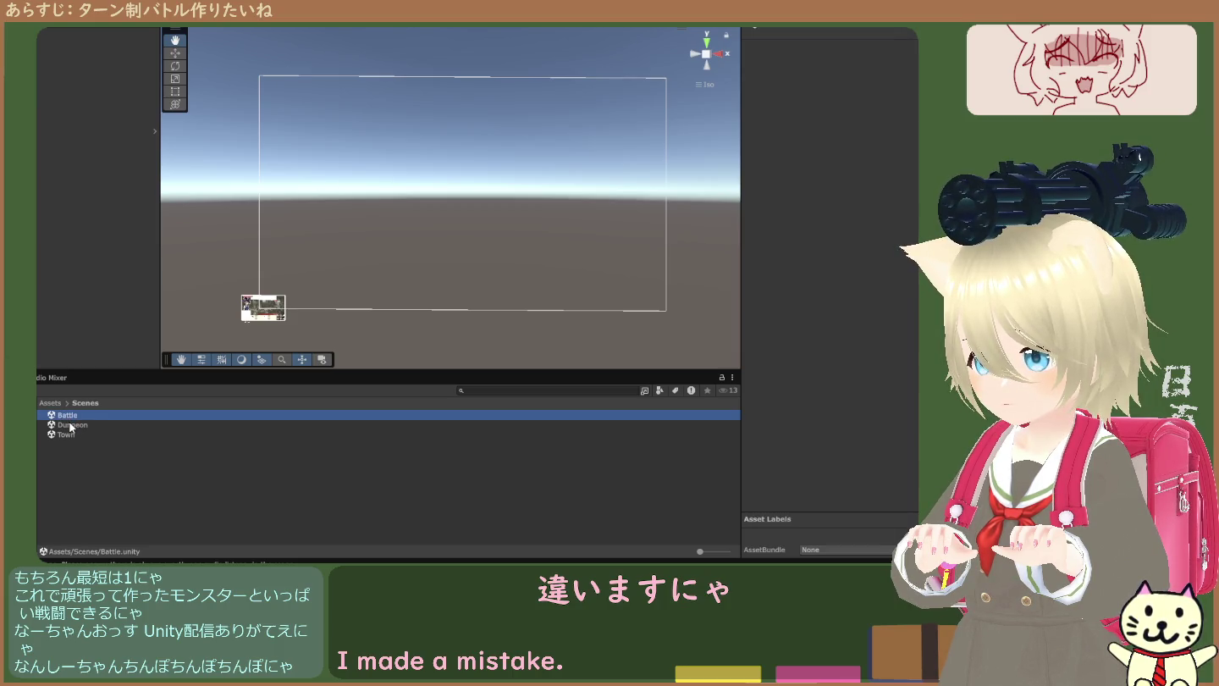
{"action": "left_click", "coordinate": [76, 425]}
{"action": "left_click", "coordinate": [83, 476]}
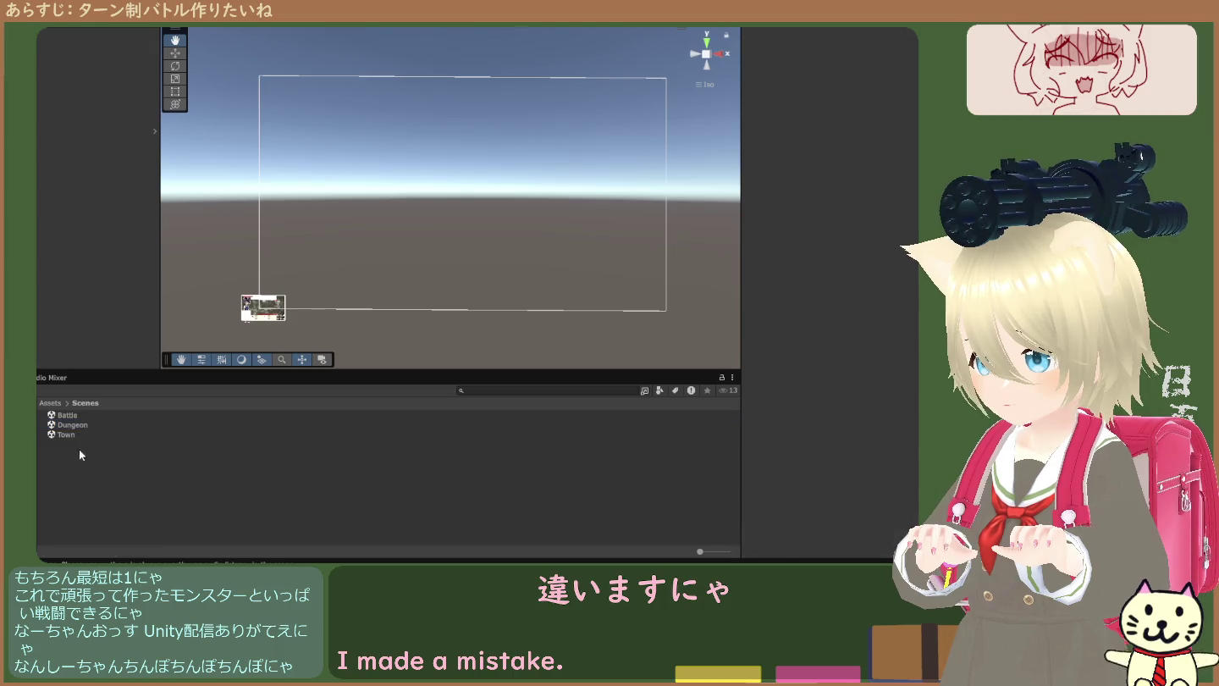
{"action": "left_click", "coordinate": [78, 425]}
{"action": "key", "text": "ctrl+d"}
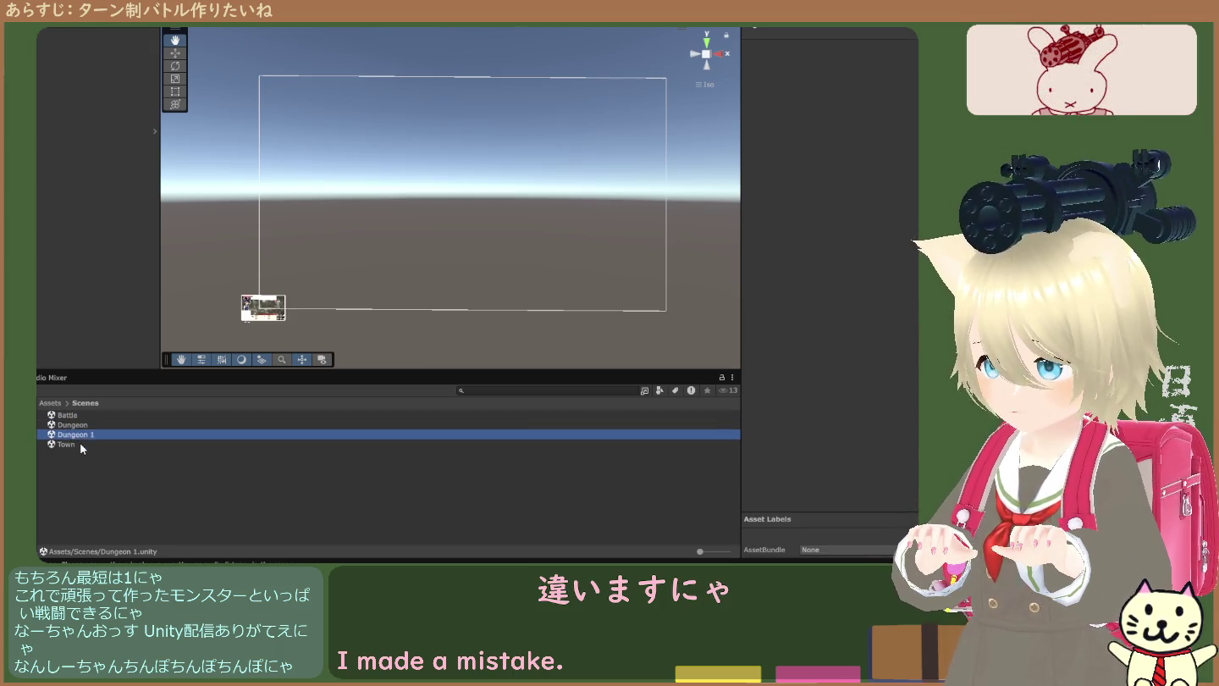
{"action": "left_click", "coordinate": [84, 434]}
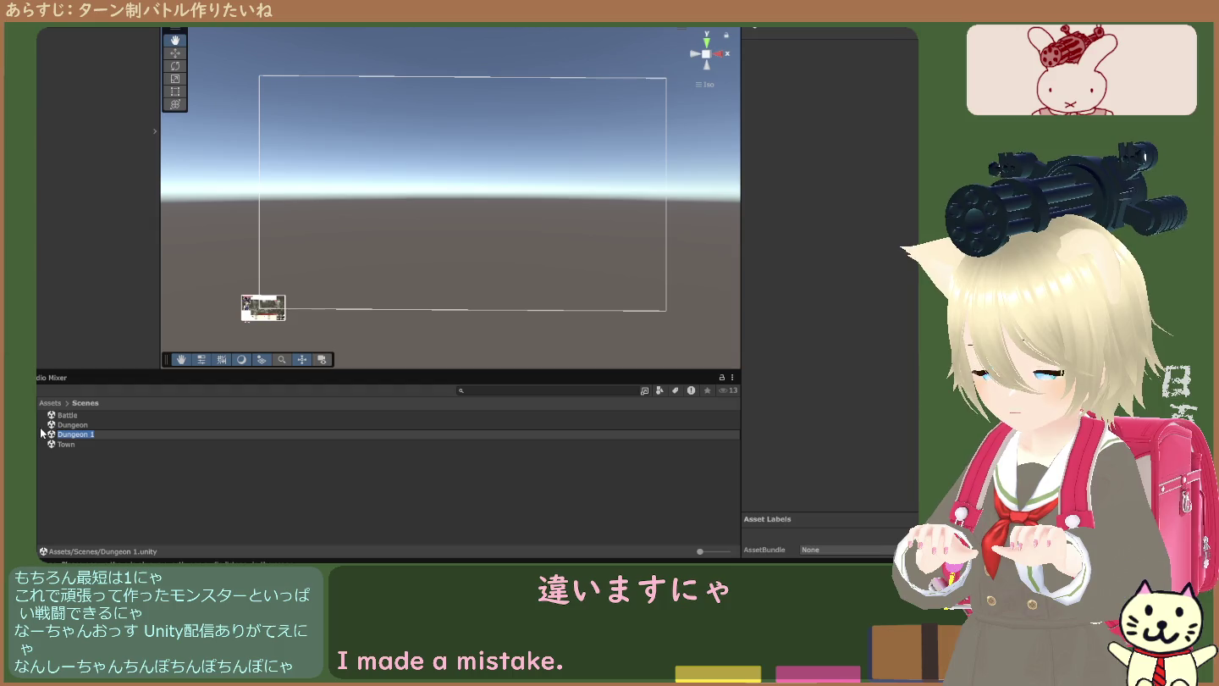
{"action": "type", "text": "Battle2"}
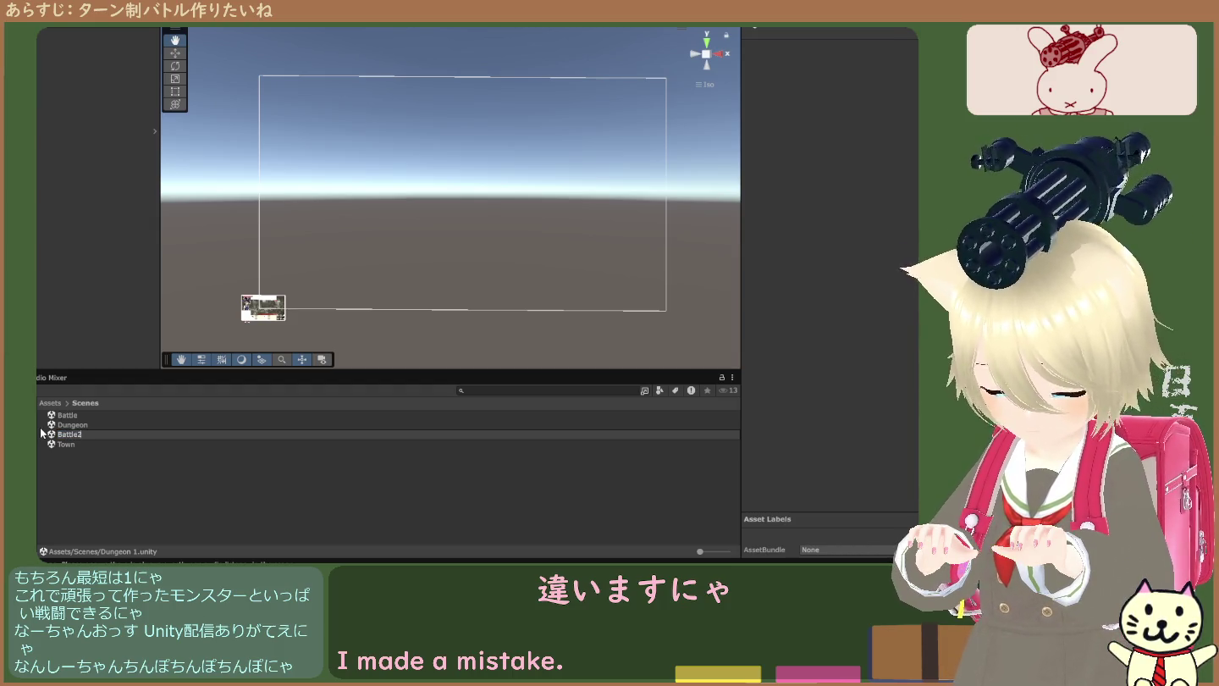
{"action": "key", "text": "Return"}
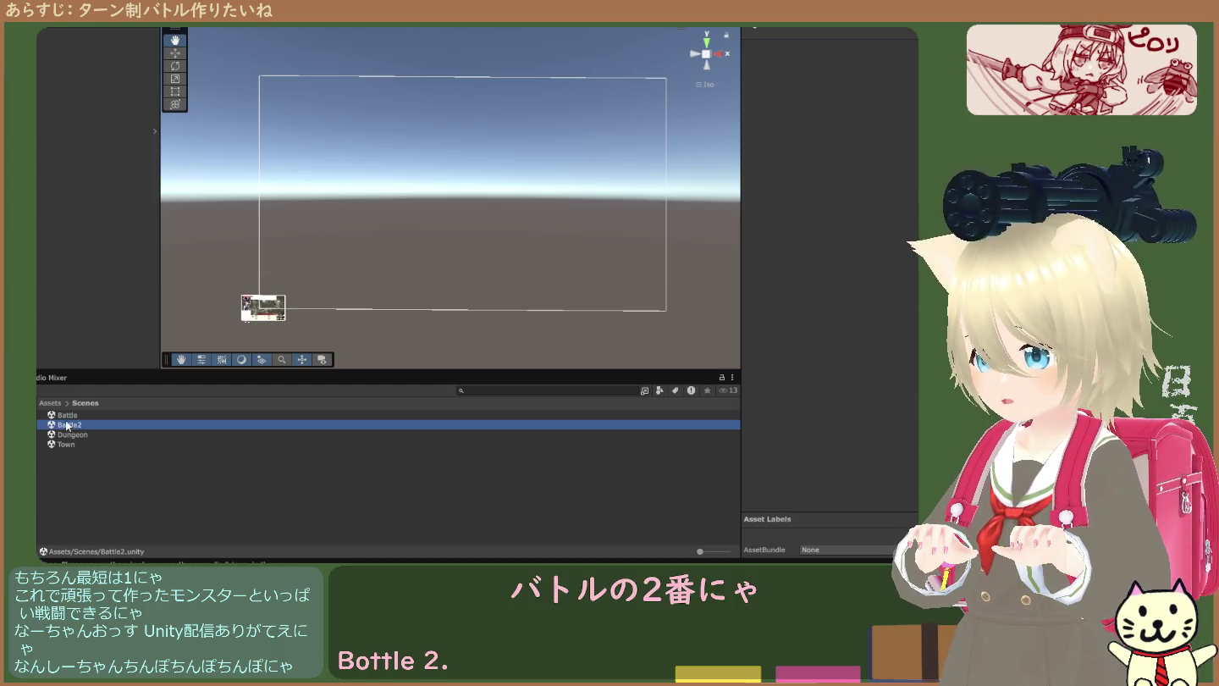
- Look inside the Assets/Scenes folder, then return to the Assets root
{"action": "left_click", "coordinate": [51, 403]}
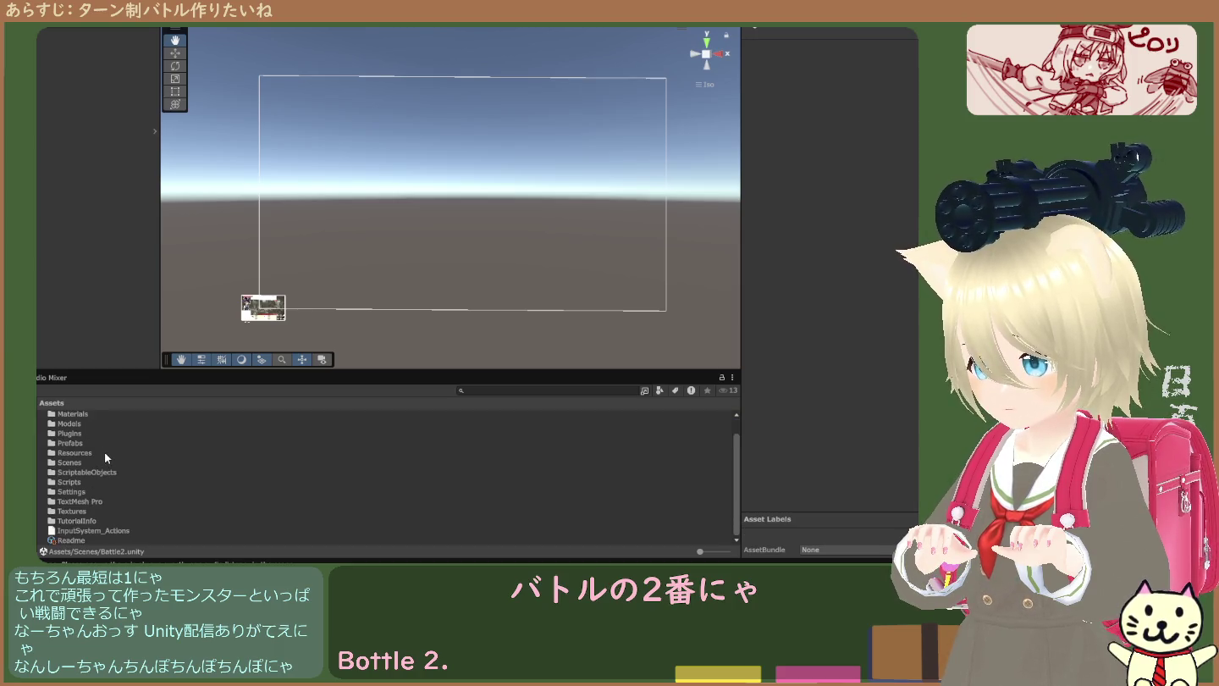
{"action": "scroll", "coordinate": [105, 455], "scroll_direction": "down", "scroll_amount": 1}
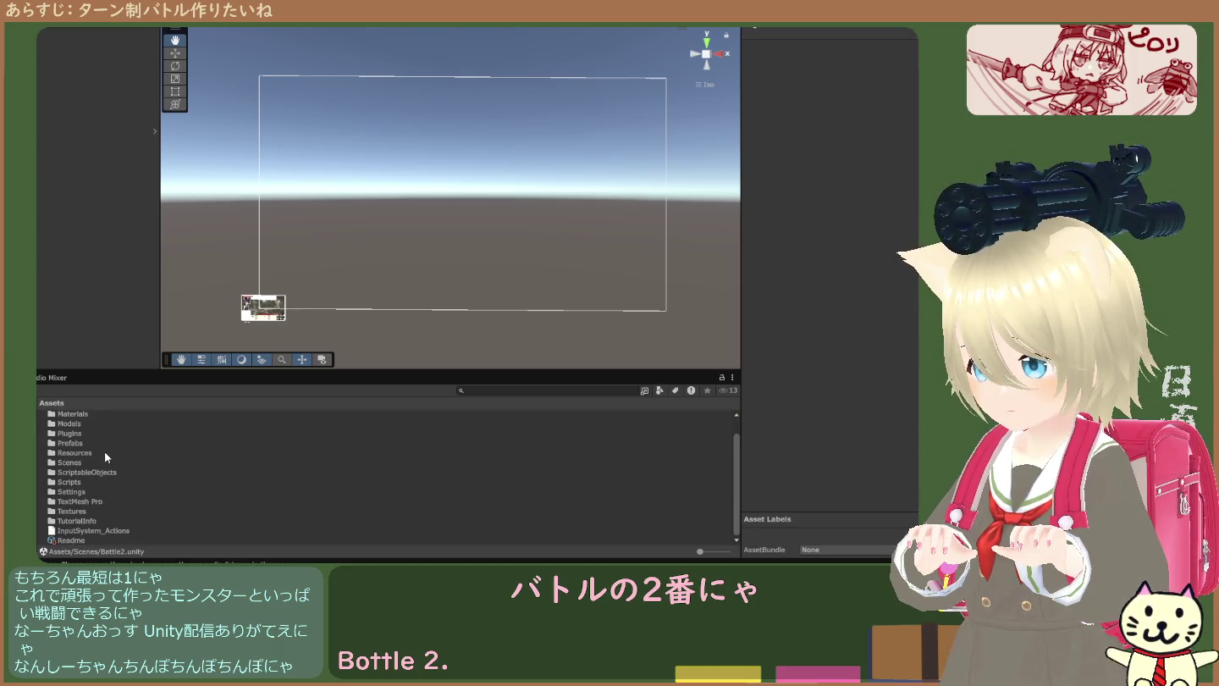
{"action": "double_click", "coordinate": [70, 461]}
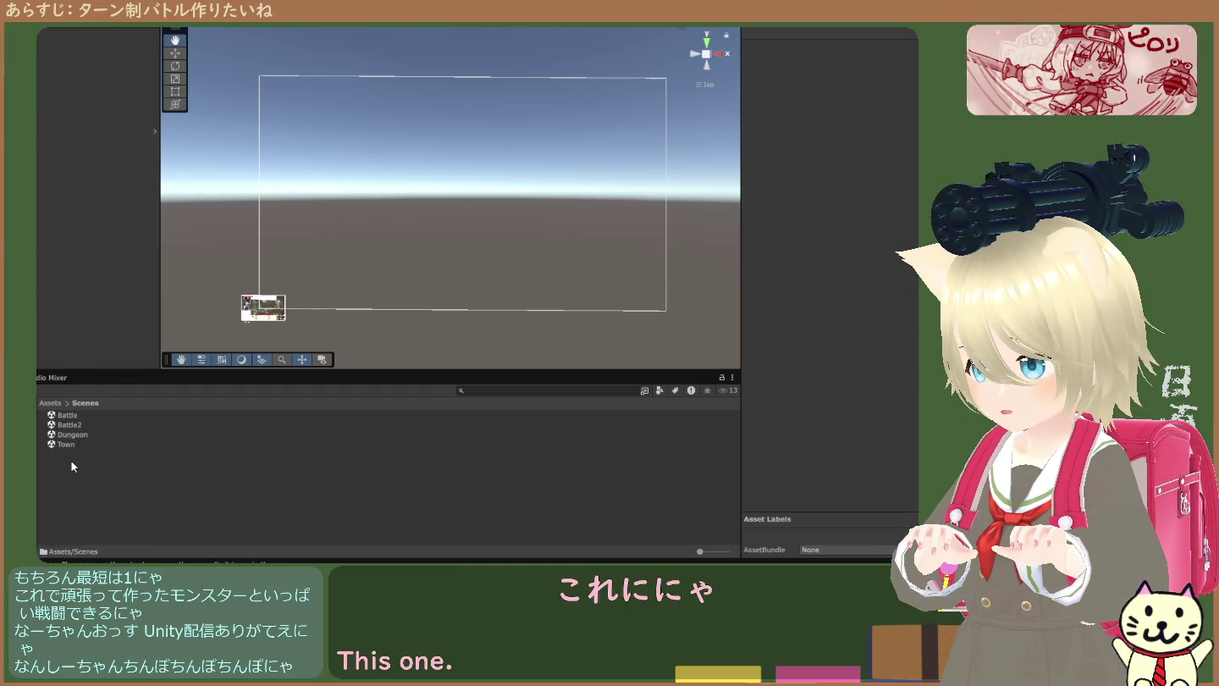
{"action": "left_click", "coordinate": [58, 405]}
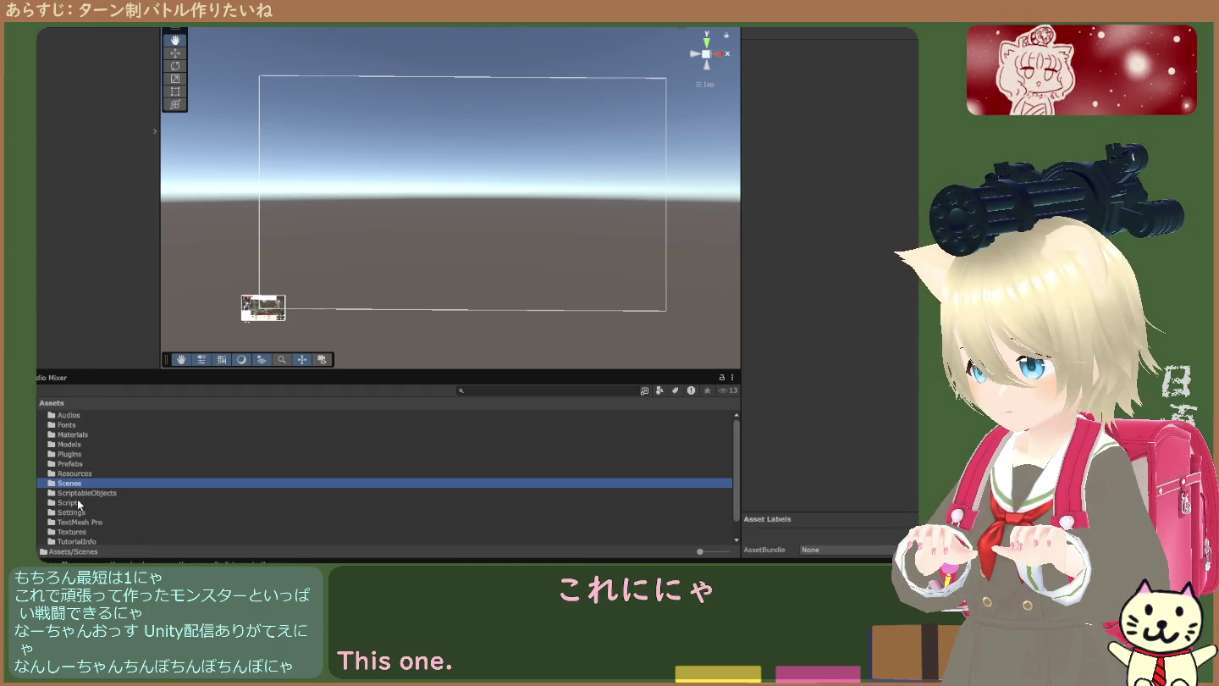
- Open RPGScene from Scripts/Battle2/Scenes, inspect its Canvas, select all objects, and return to Assets
{"action": "double_click", "coordinate": [78, 502]}
{"action": "double_click", "coordinate": [77, 425]}
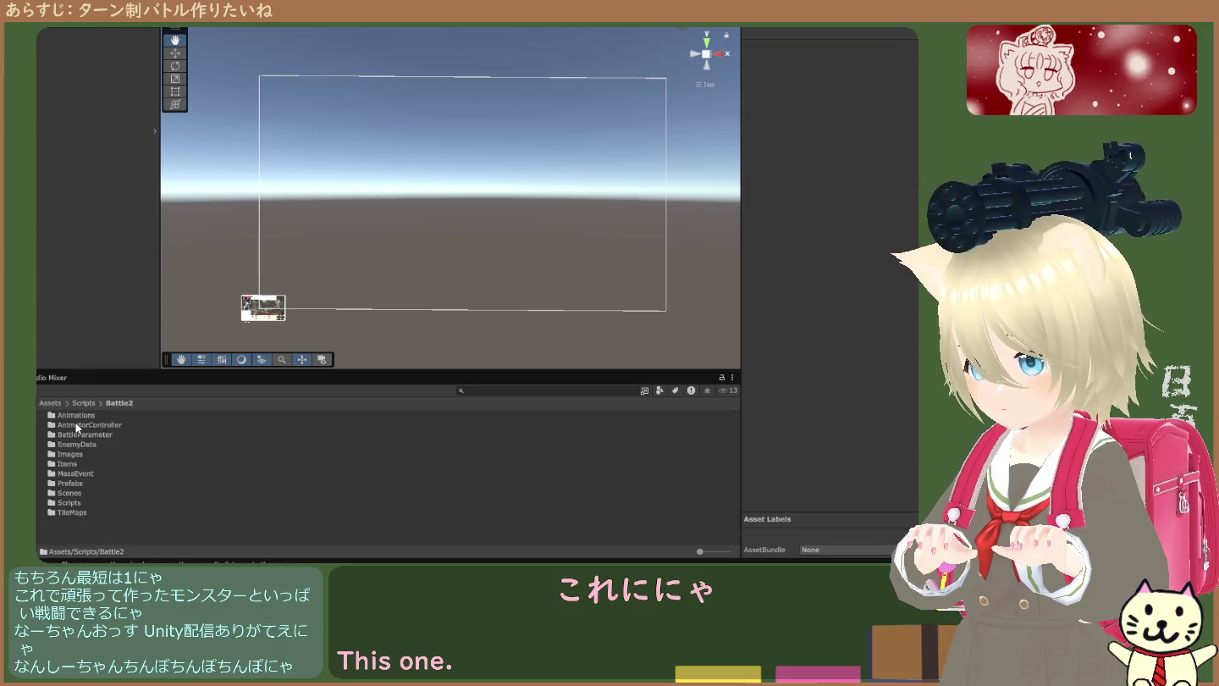
{"action": "double_click", "coordinate": [70, 493]}
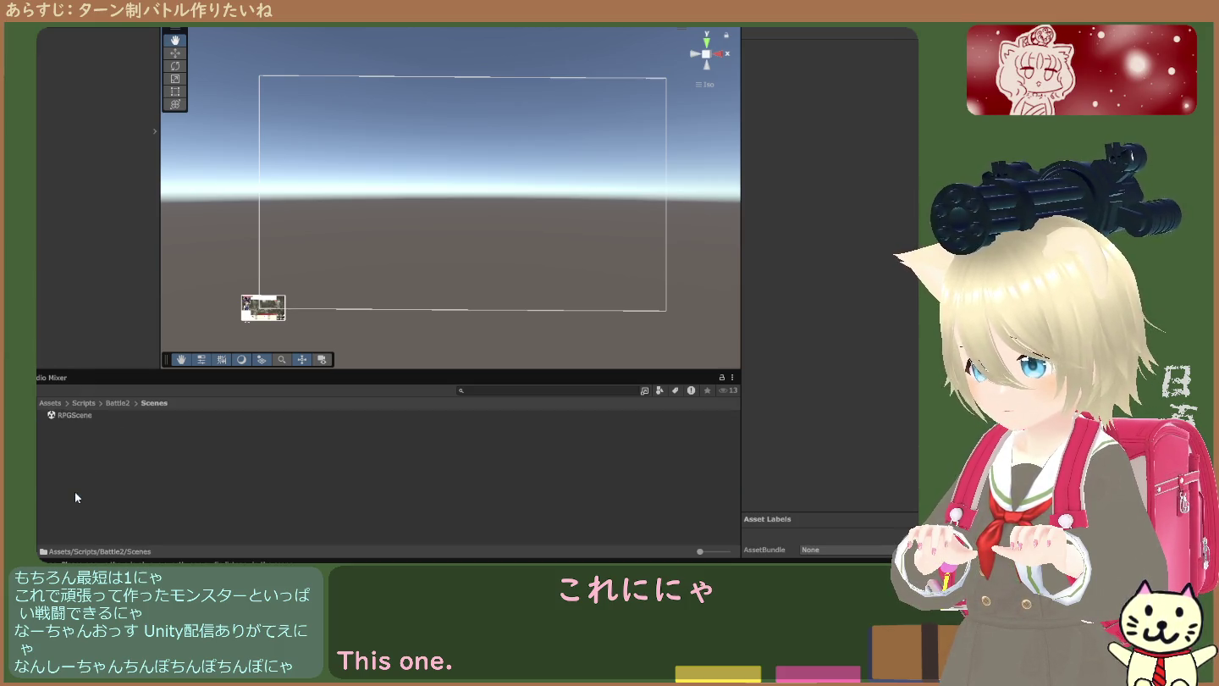
{"action": "double_click", "coordinate": [69, 415]}
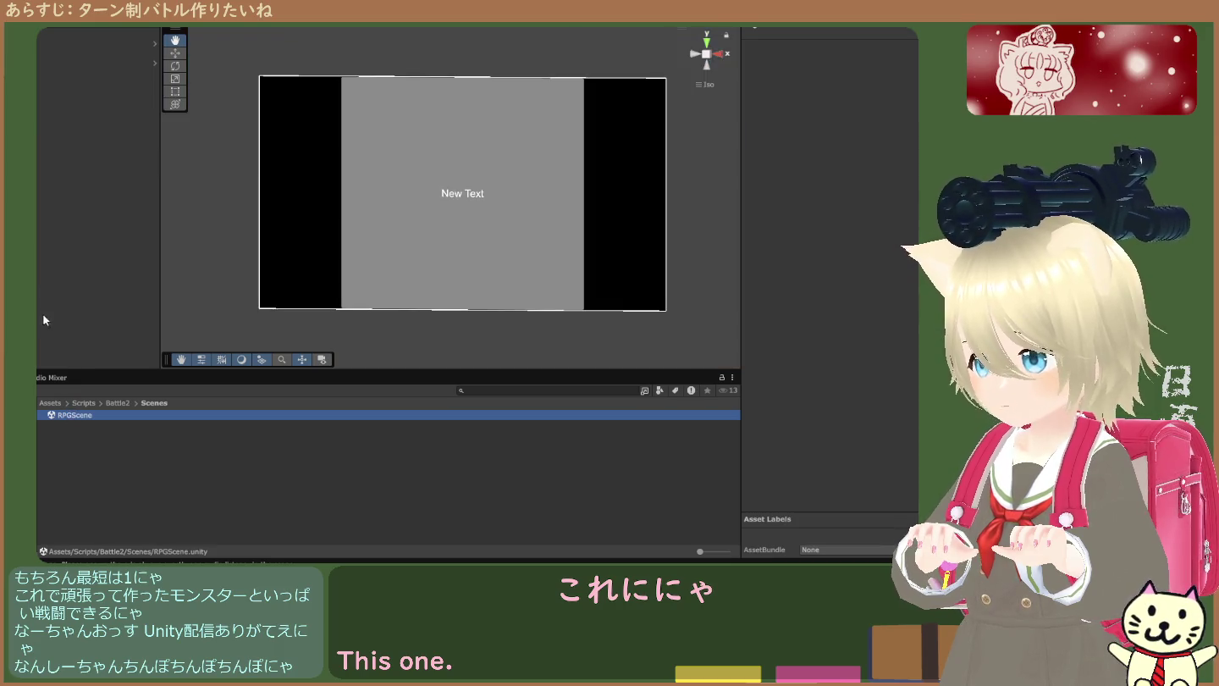
{"action": "left_click", "coordinate": [84, 130]}
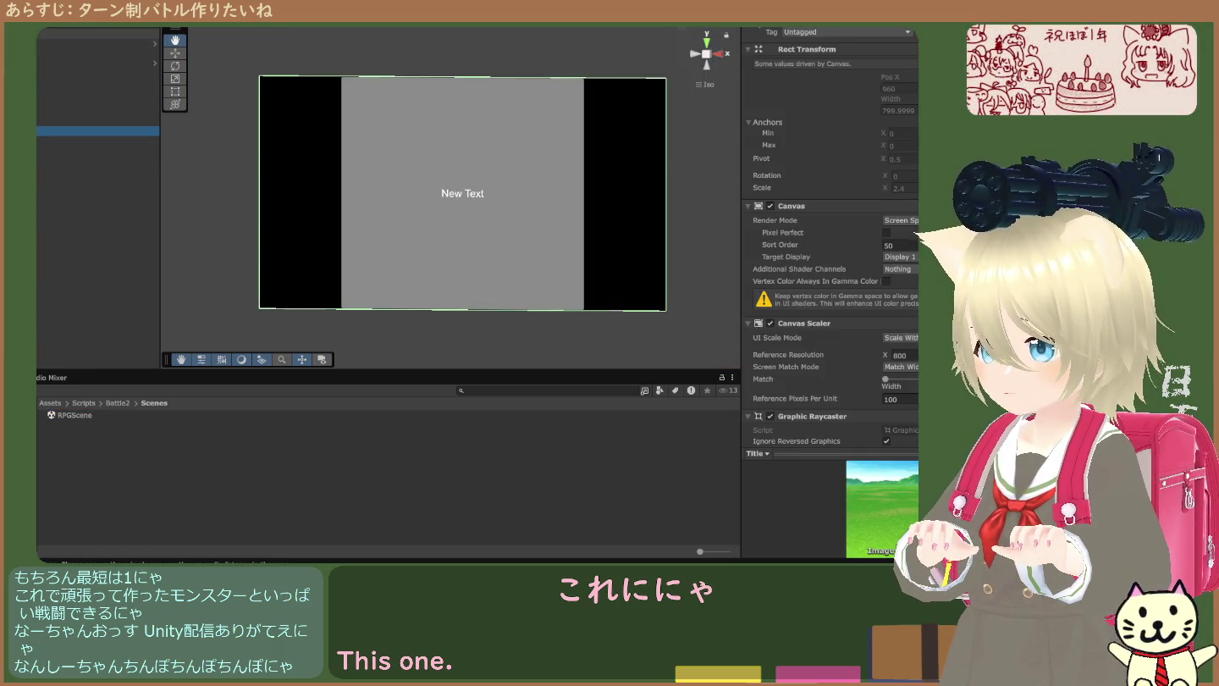
{"action": "key", "text": "ctrl+a"}
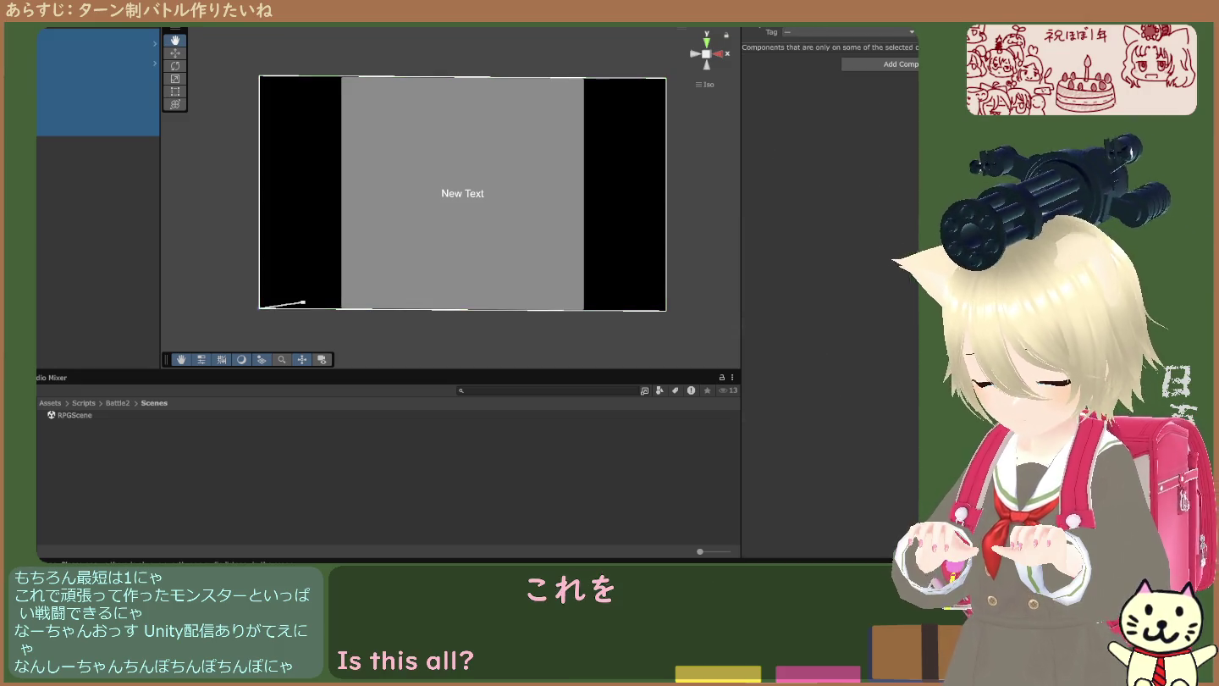
{"action": "left_click", "coordinate": [50, 403]}
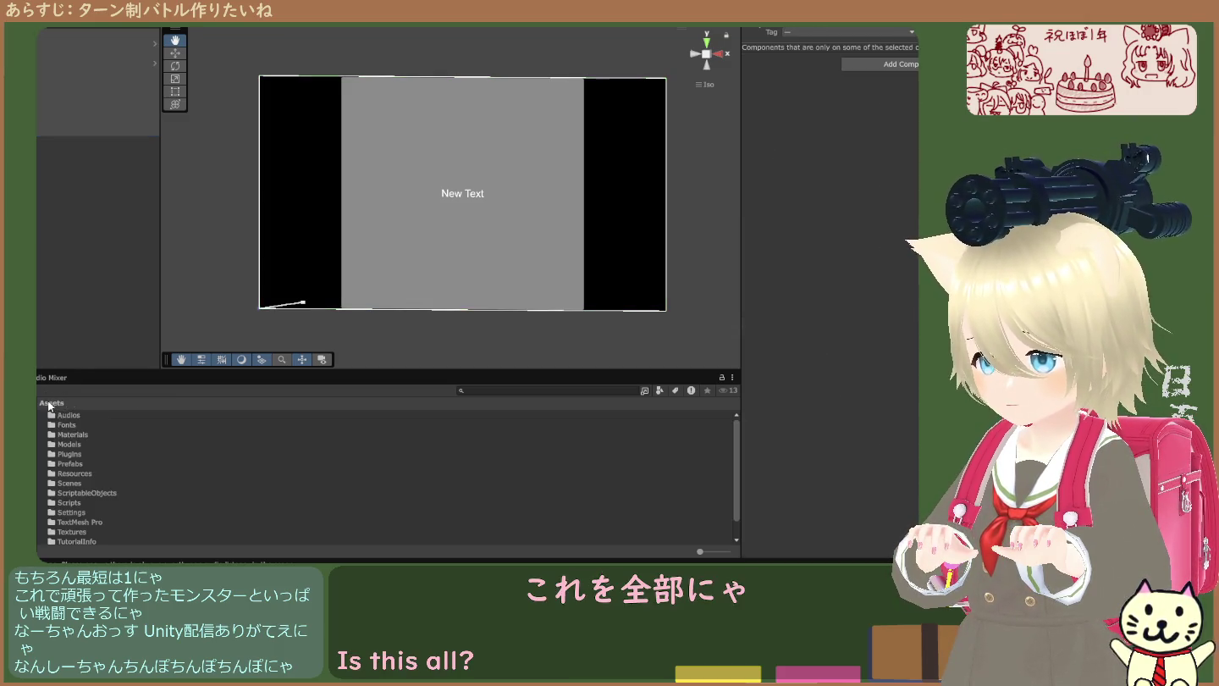
- Load all scene files from Assets/Scenes into the current Hierarchy
{"action": "double_click", "coordinate": [72, 484]}
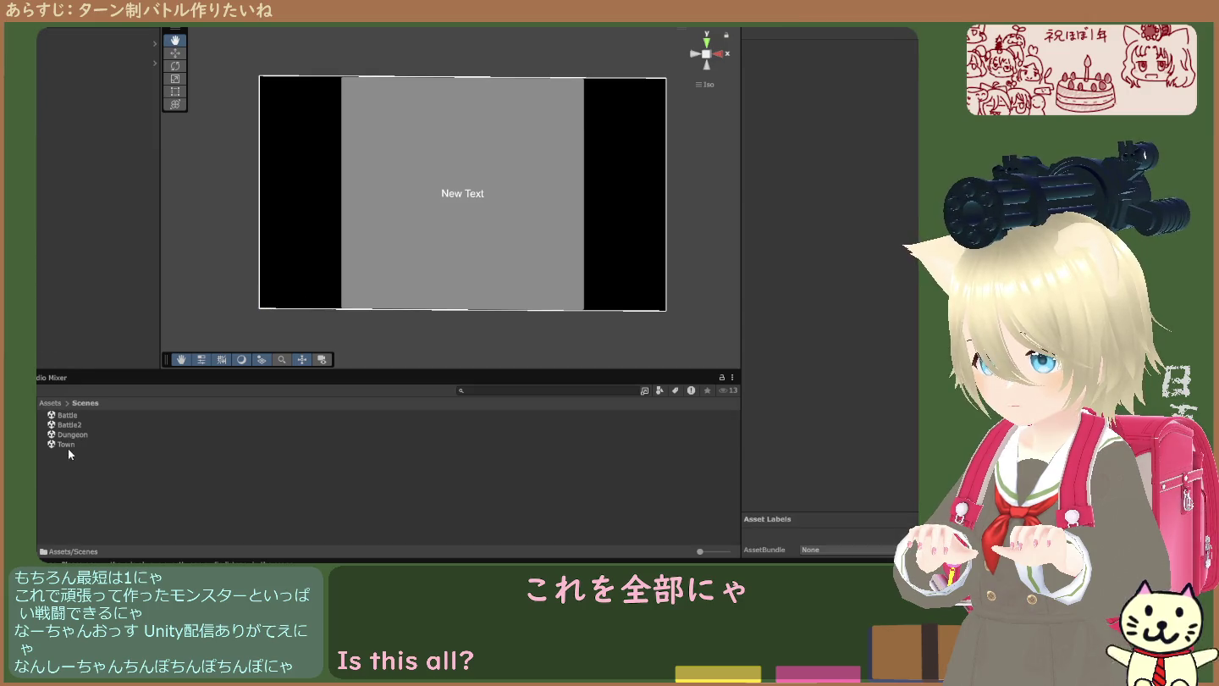
{"action": "key", "text": "ctrl+a"}
{"action": "left_click_drag", "start_coordinate": [69, 433], "coordinate": [64, 338]}
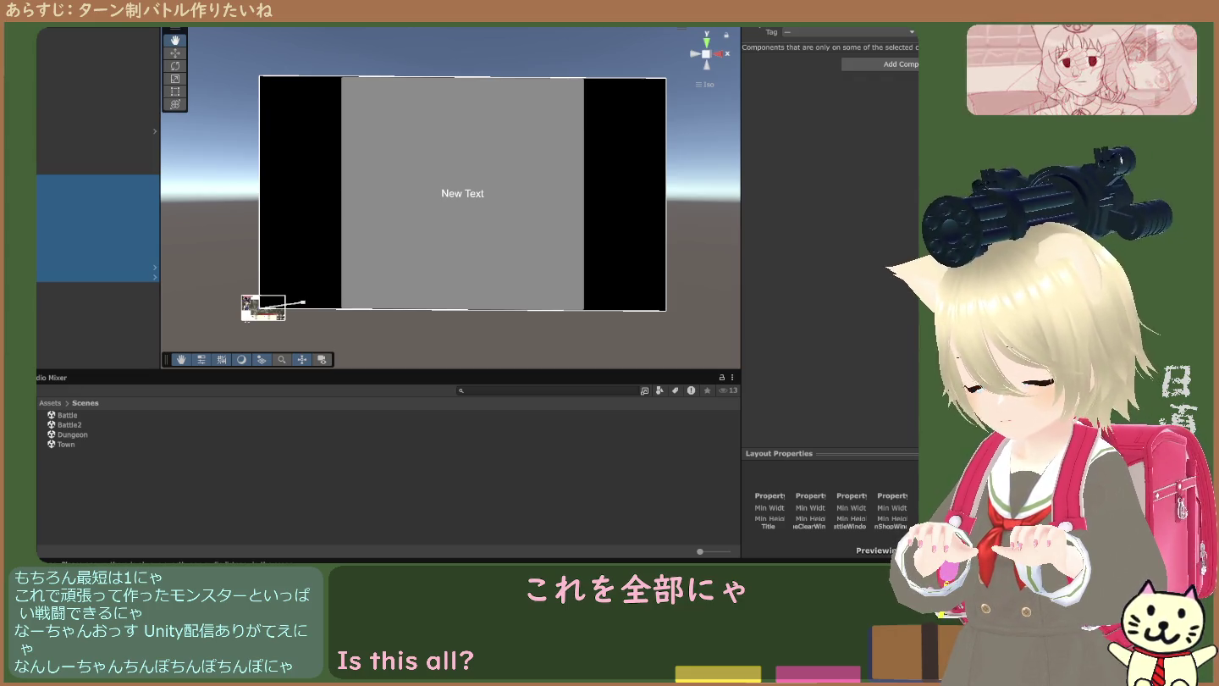
- Select the object holding the RPG Scene Manager script, past the canvas and camera
{"action": "left_click", "coordinate": [97, 189]}
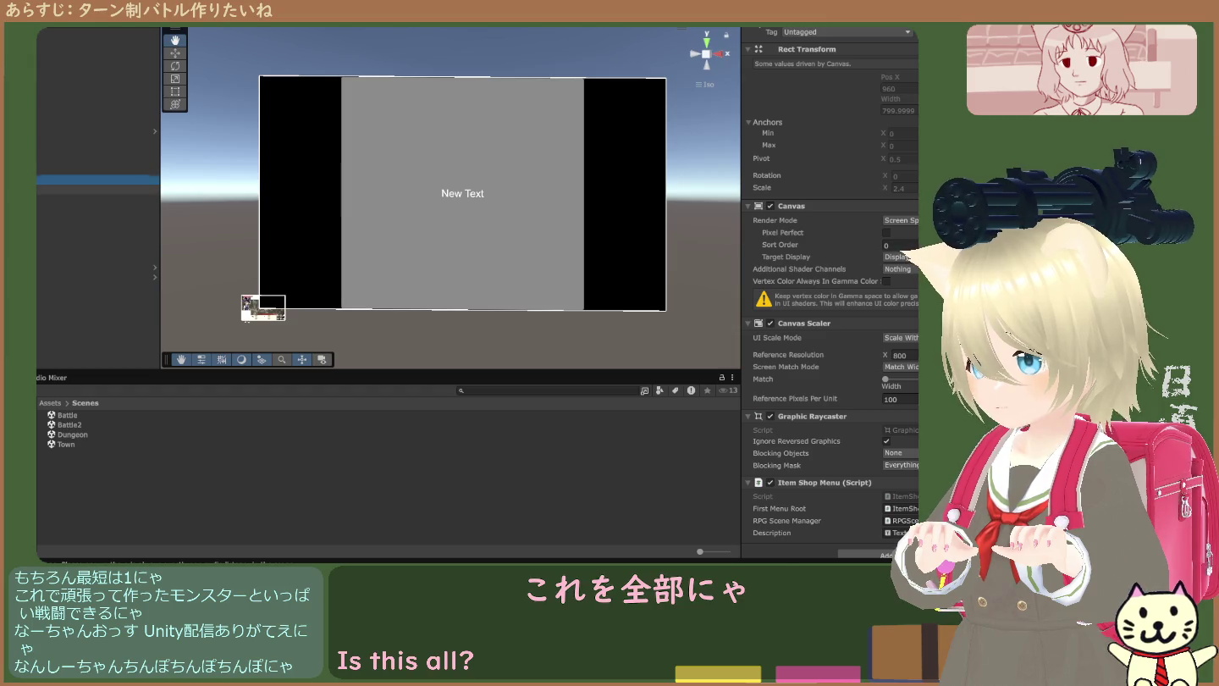
{"action": "key", "text": "Down"}
{"action": "key", "text": "Down"}
{"action": "key", "text": "Down"}
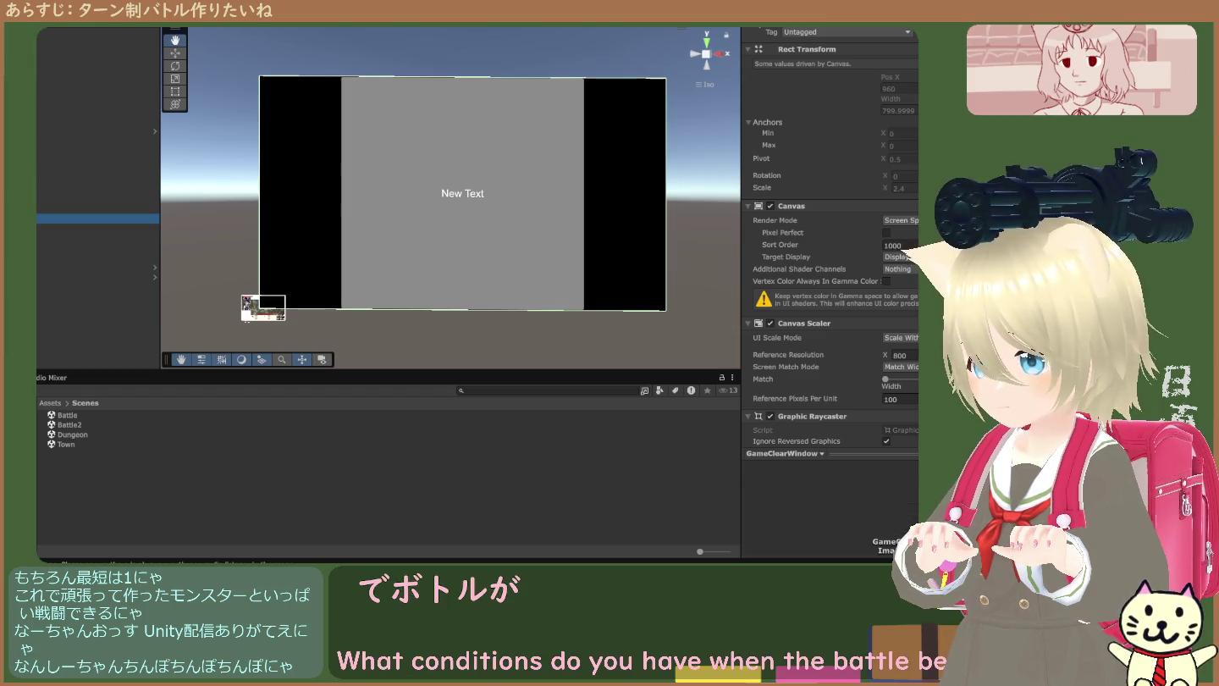
{"action": "key", "text": "Down"}
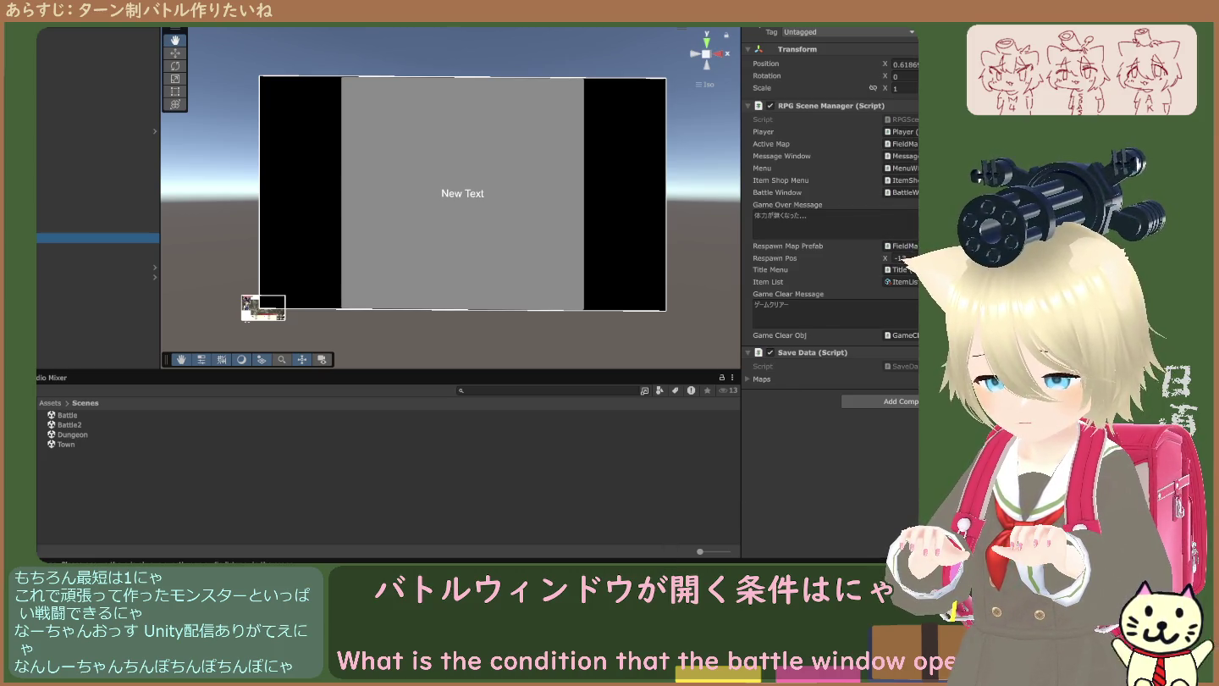
- Follow RPG Scene Manager's Player reference to the Player object and ping its script
{"action": "left_click", "coordinate": [901, 131]}
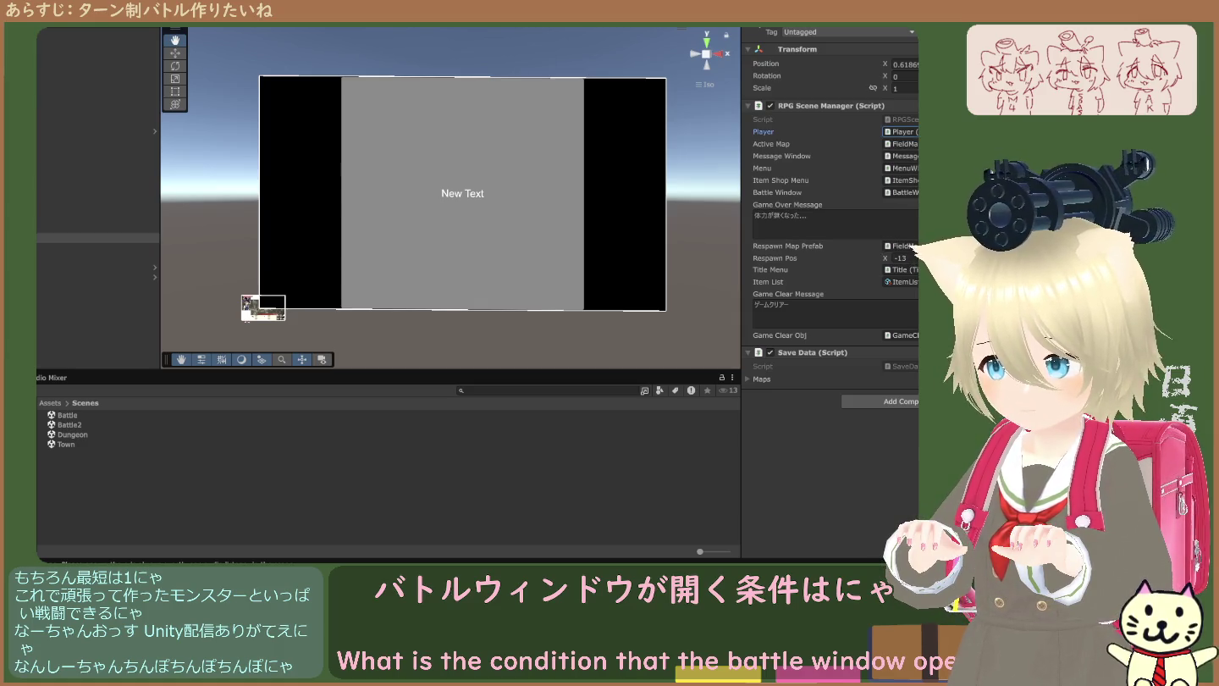
{"action": "double_click", "coordinate": [901, 131]}
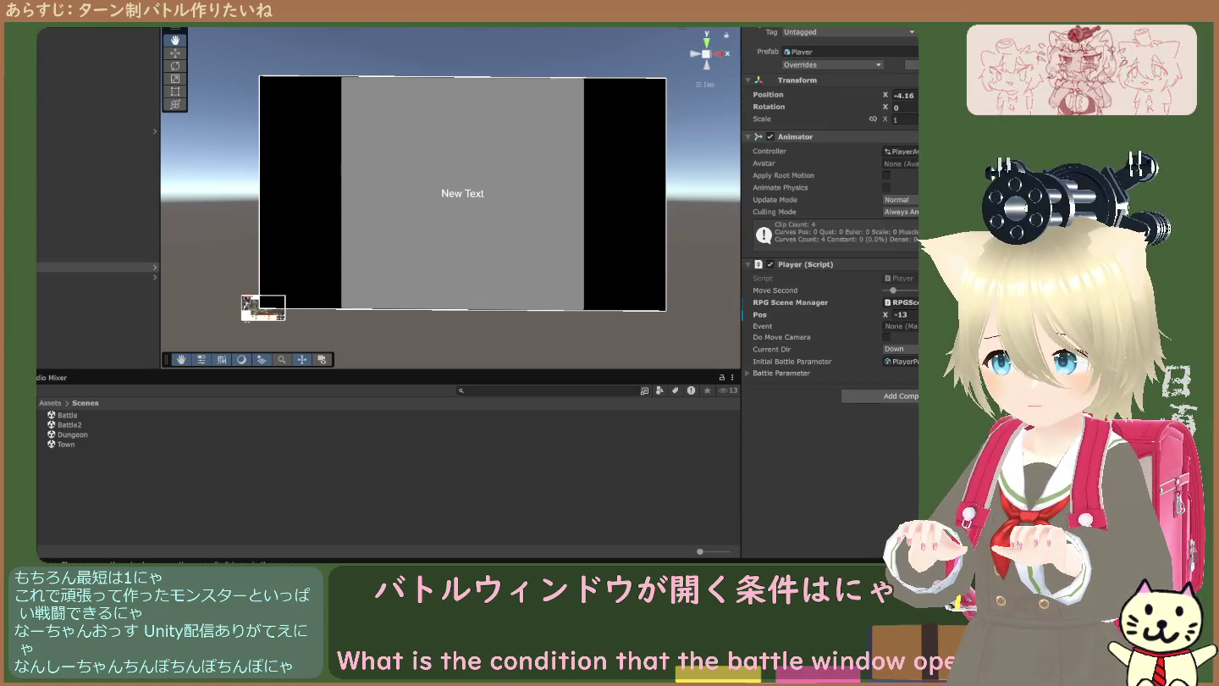
{"action": "left_click", "coordinate": [892, 276]}
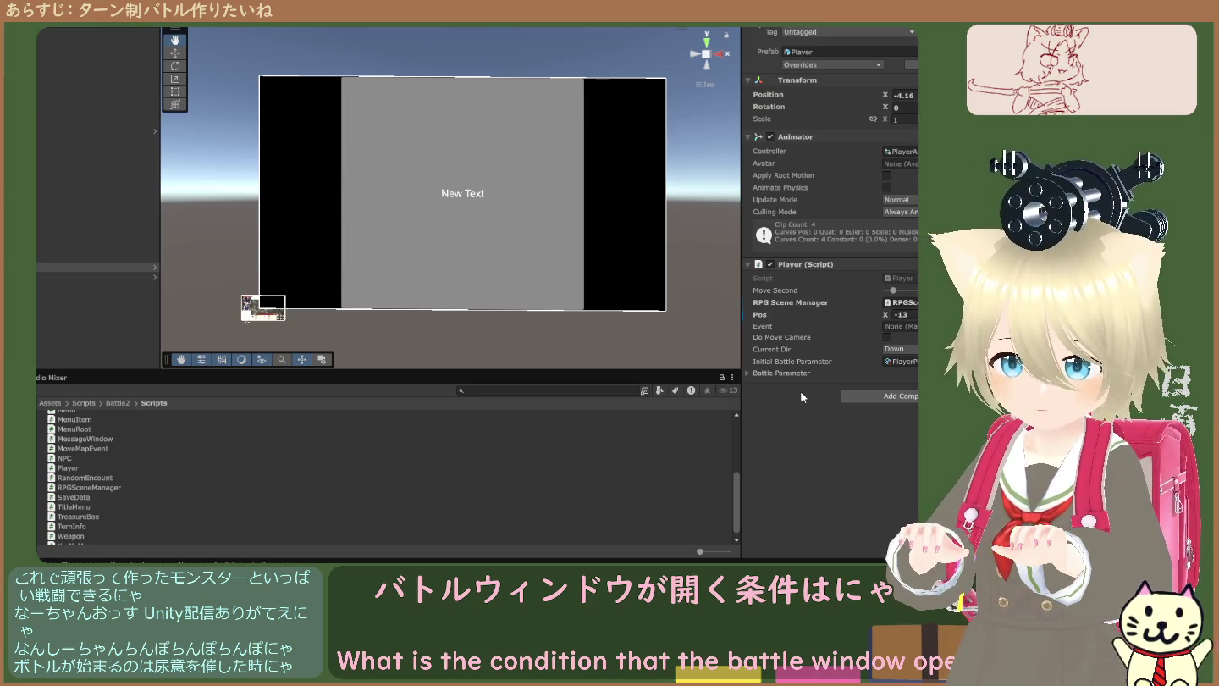
- Check the Player's RPG Scene Manager reference, then view the RandomEncount script's code
{"action": "left_click", "coordinate": [788, 302]}
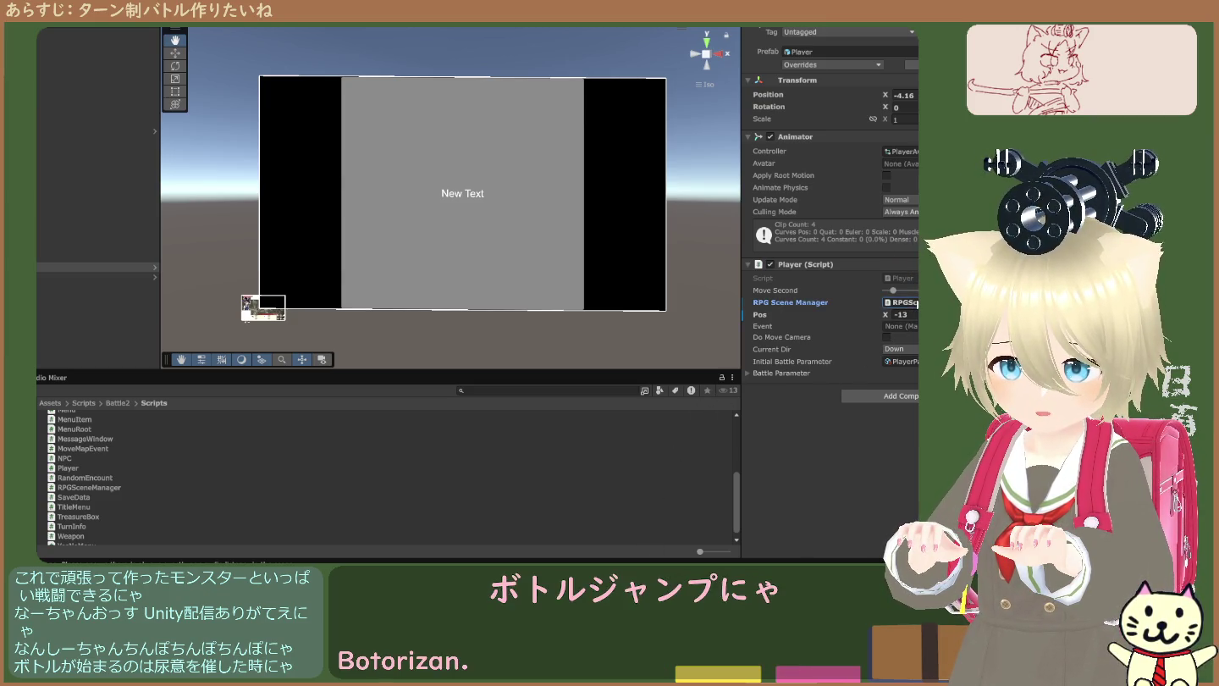
{"action": "left_click", "coordinate": [199, 466]}
{"action": "left_click", "coordinate": [94, 479]}
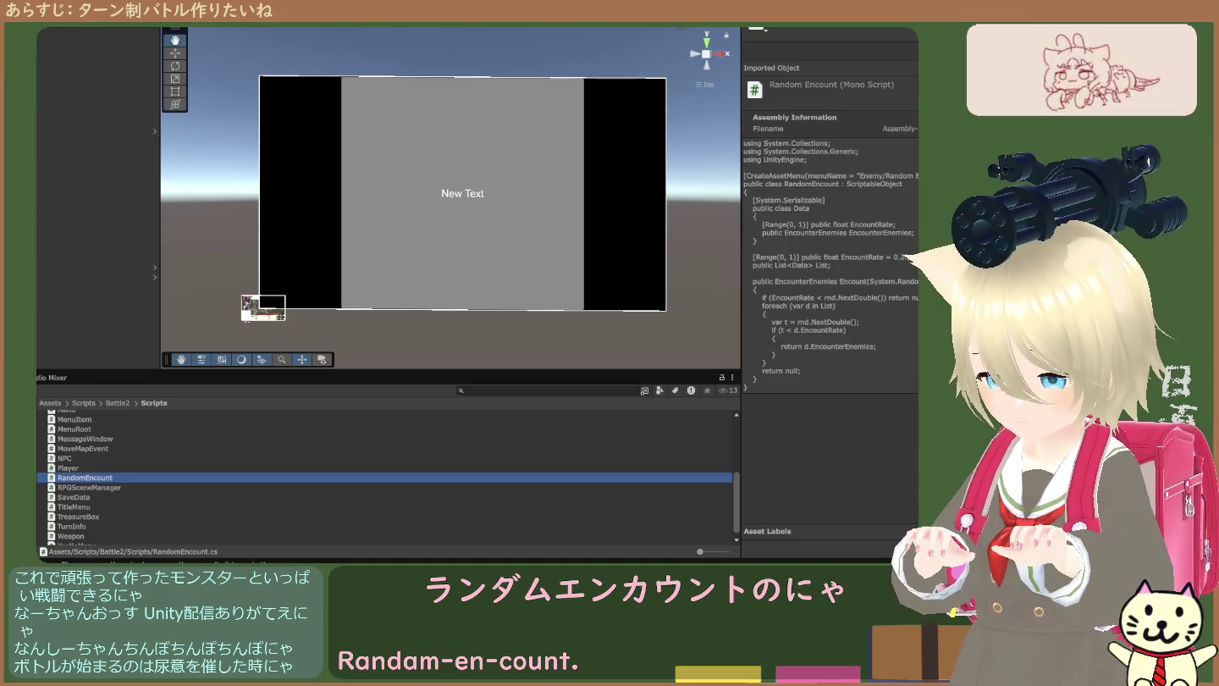
- Open the Enemy folder and view EncounterEnemies.cs with EscapeSuccessRate, Enemies list and Clone method
{"action": "scroll", "coordinate": [387, 479], "scroll_direction": "up", "scroll_amount": 5}
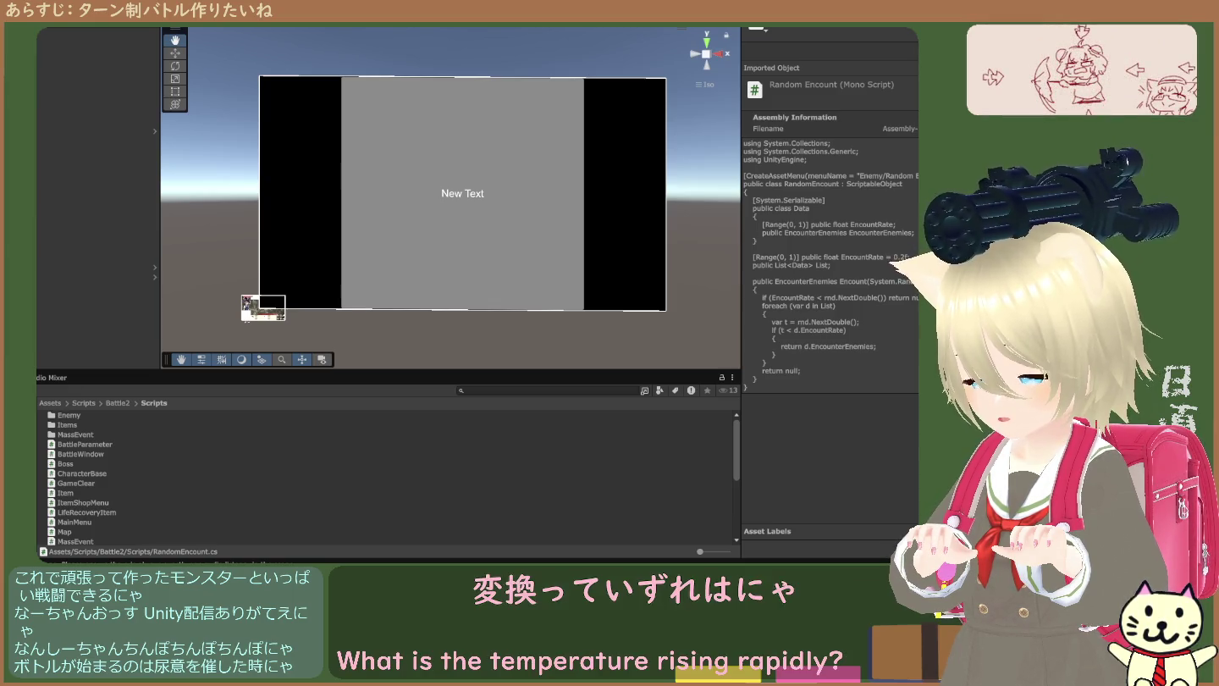
{"action": "double_click", "coordinate": [70, 416]}
{"action": "left_click", "coordinate": [84, 416]}
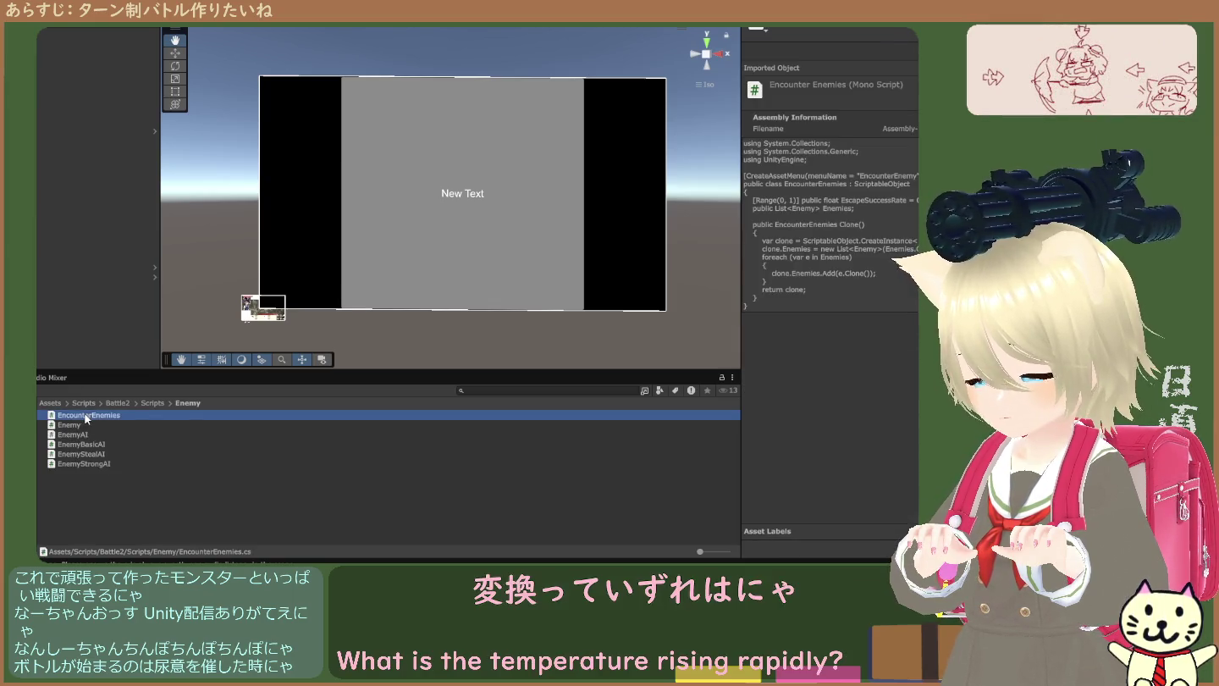
{"action": "double_click", "coordinate": [87, 418]}
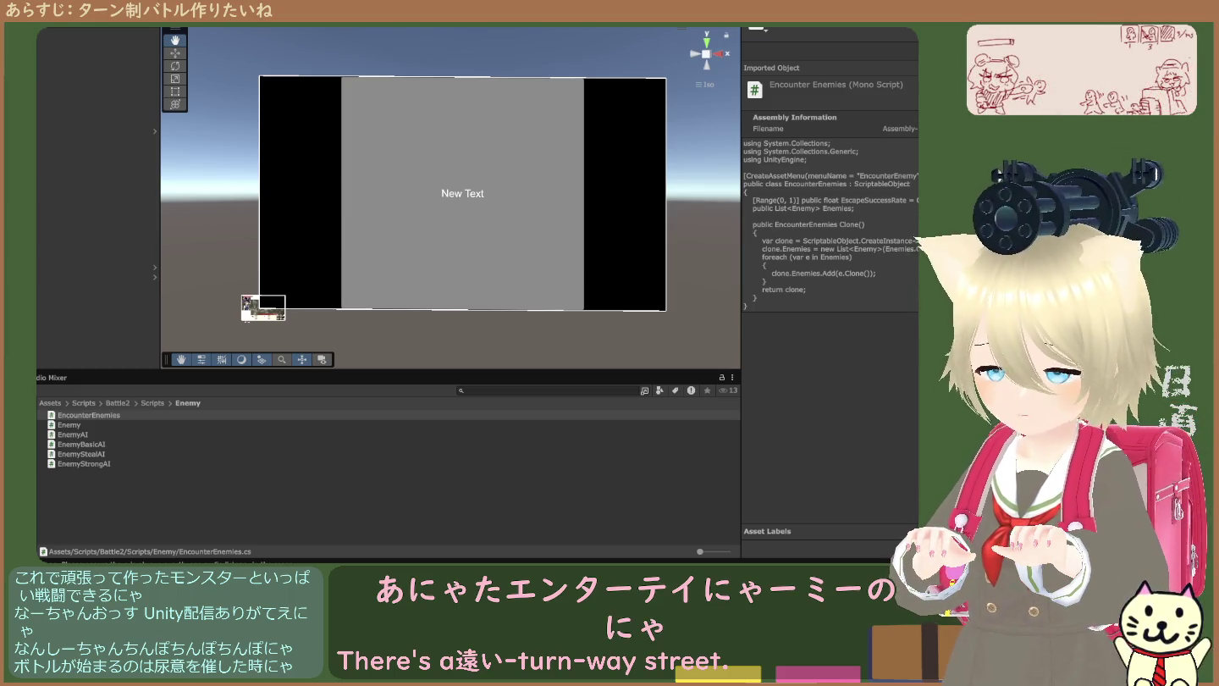
{"action": "left_click", "coordinate": [81, 415]}
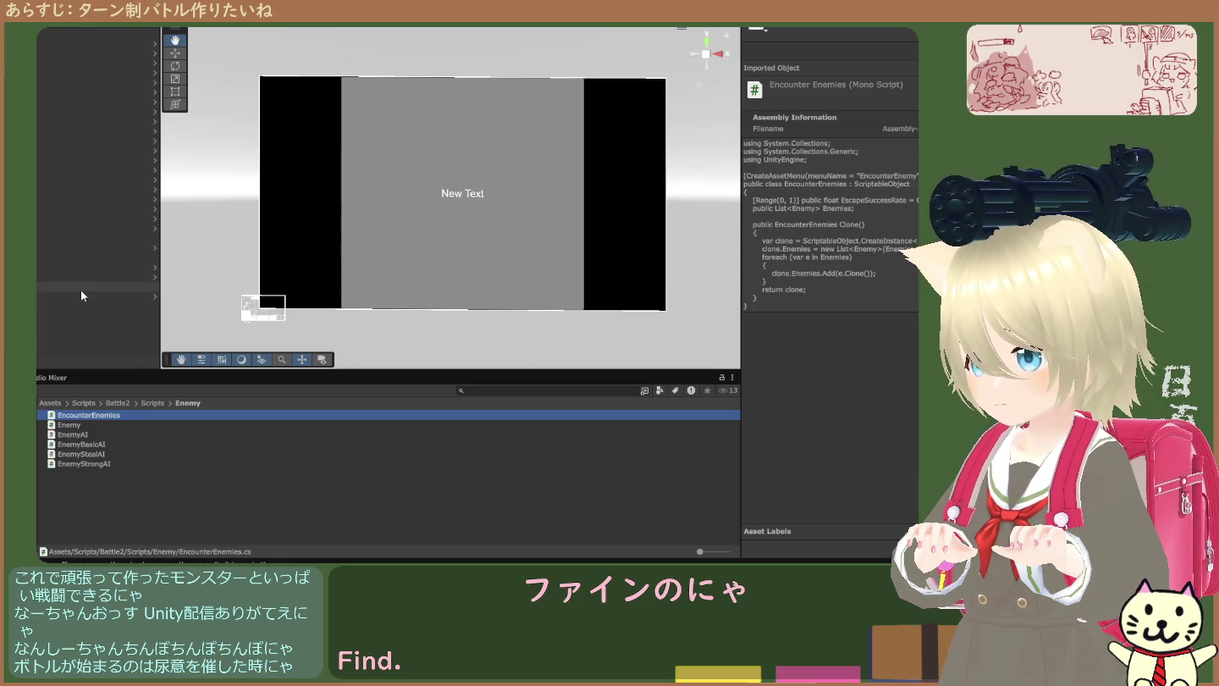
- Inspect the canvas, text, Player and Battle Window canvas objects, then clear the selection
{"action": "left_click", "coordinate": [81, 257]}
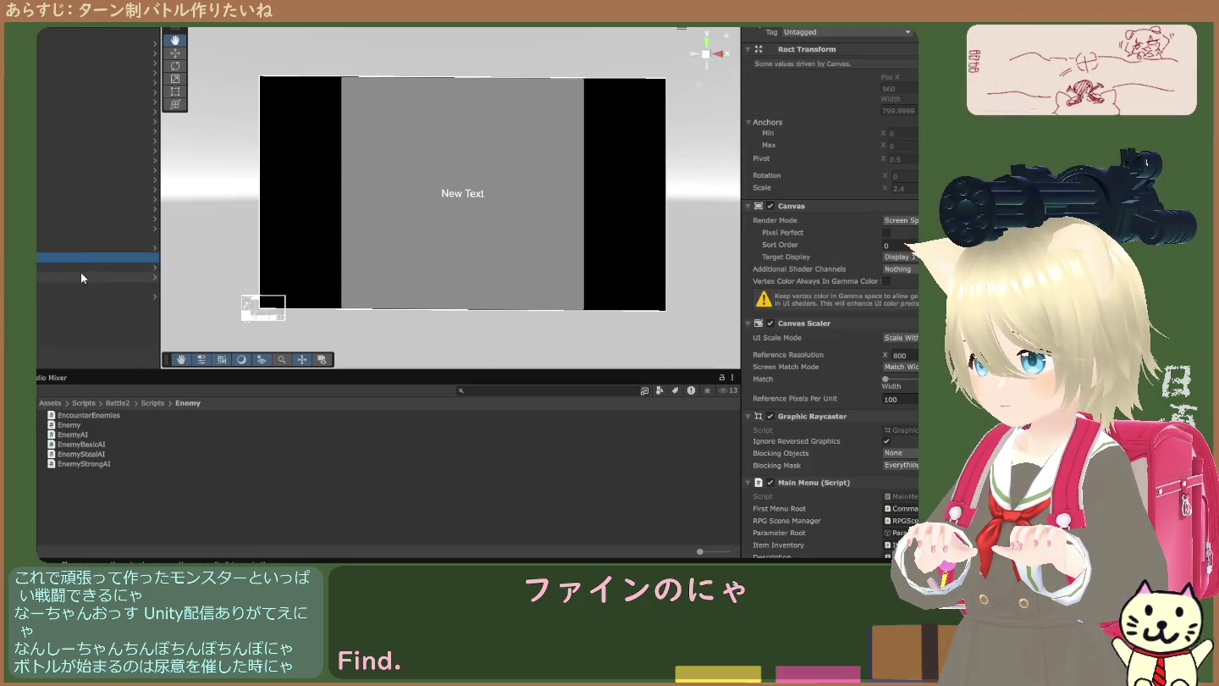
{"action": "left_click", "coordinate": [82, 266]}
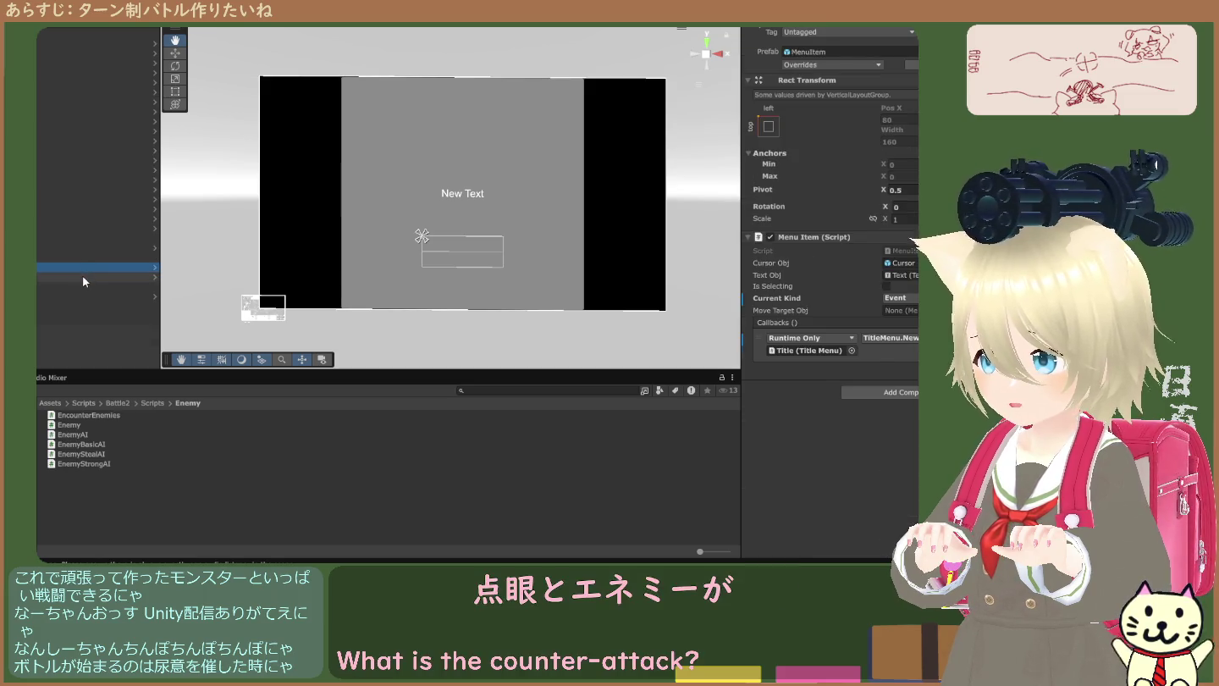
{"action": "left_click", "coordinate": [83, 275]}
{"action": "left_click", "coordinate": [72, 30]}
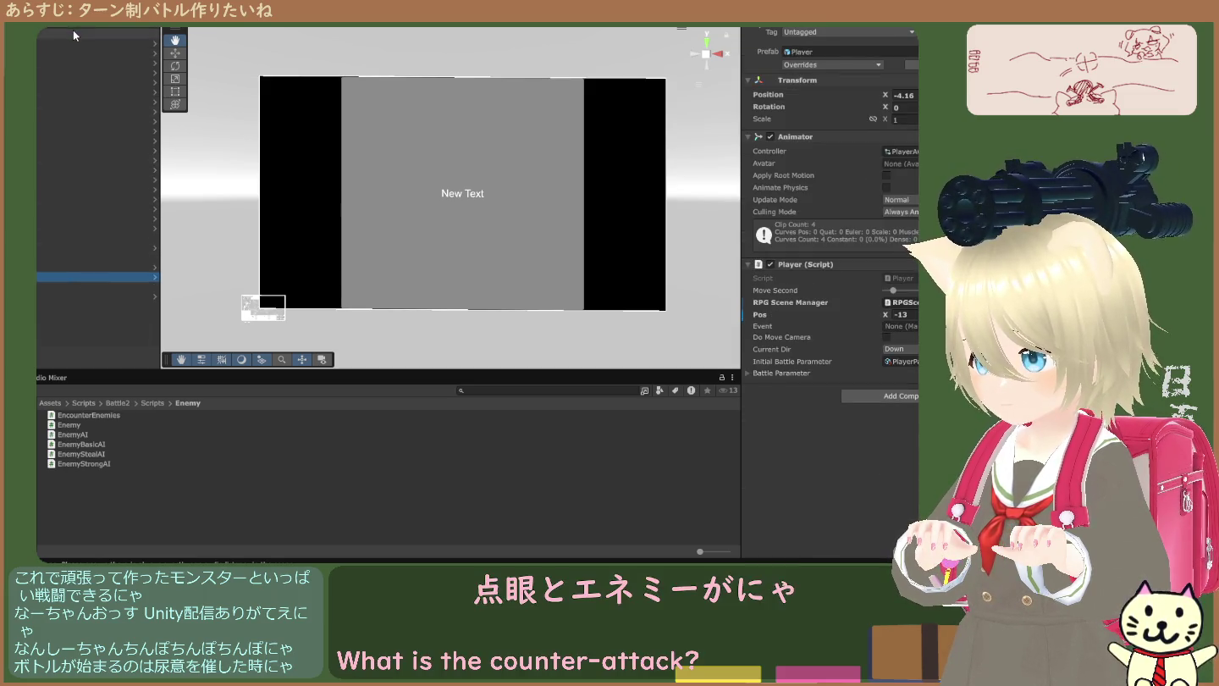
{"action": "scroll", "coordinate": [822, 308], "scroll_direction": "down", "scroll_amount": 10}
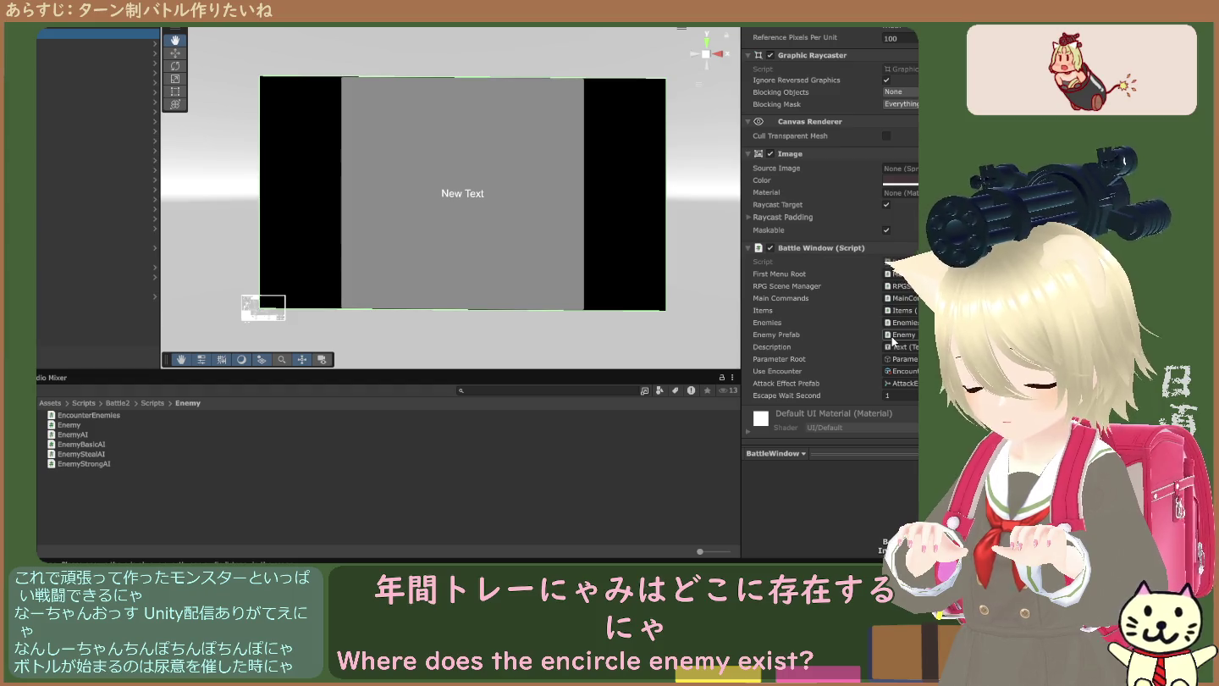
{"action": "left_click", "coordinate": [370, 526]}
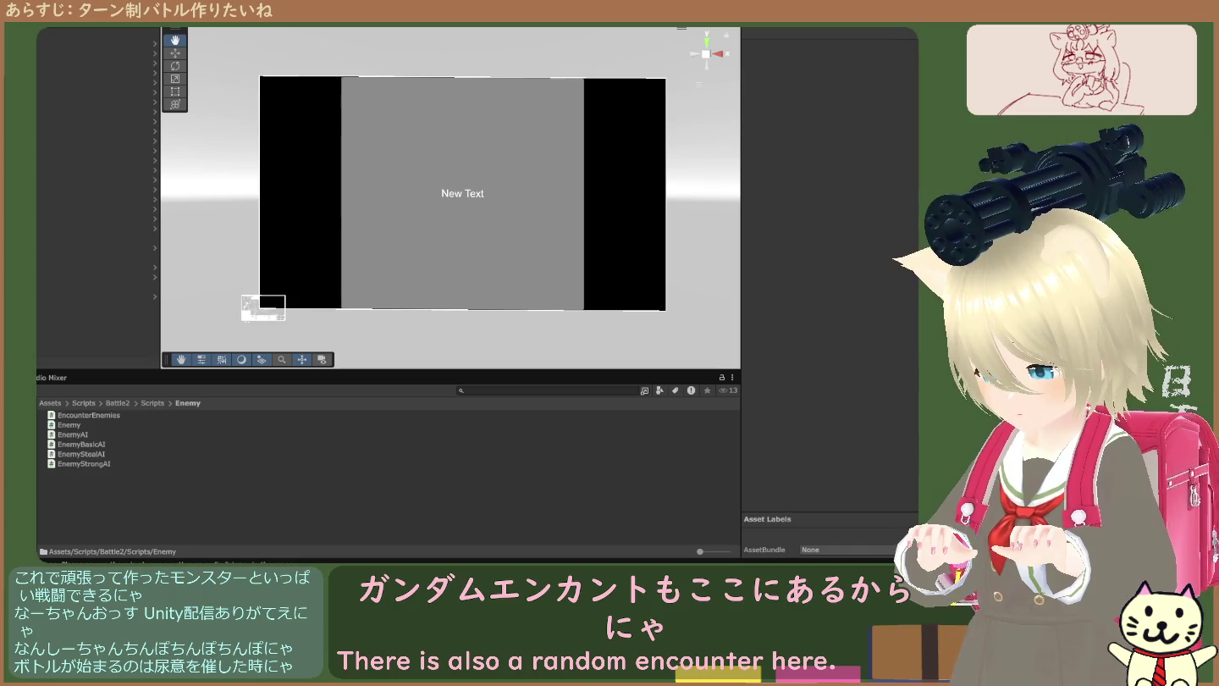
- Return to the Scripts folder and view the RandomEncount script again
{"action": "left_click", "coordinate": [151, 404]}
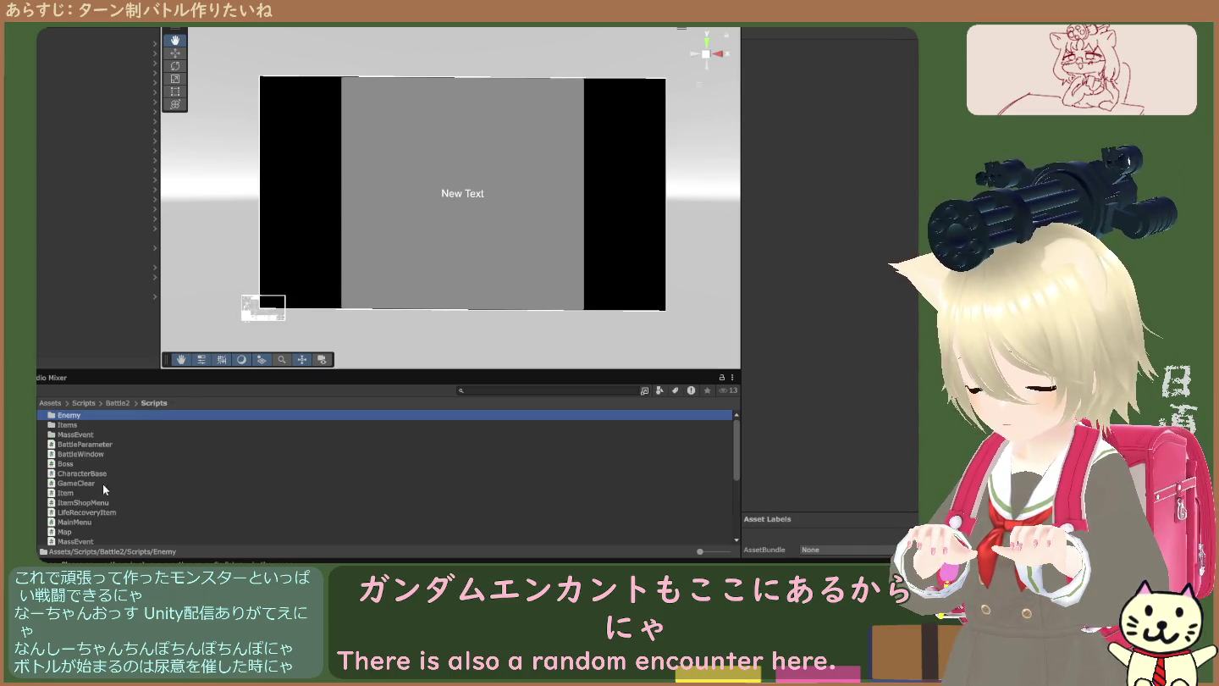
{"action": "scroll", "coordinate": [92, 477], "scroll_direction": "down", "scroll_amount": 5}
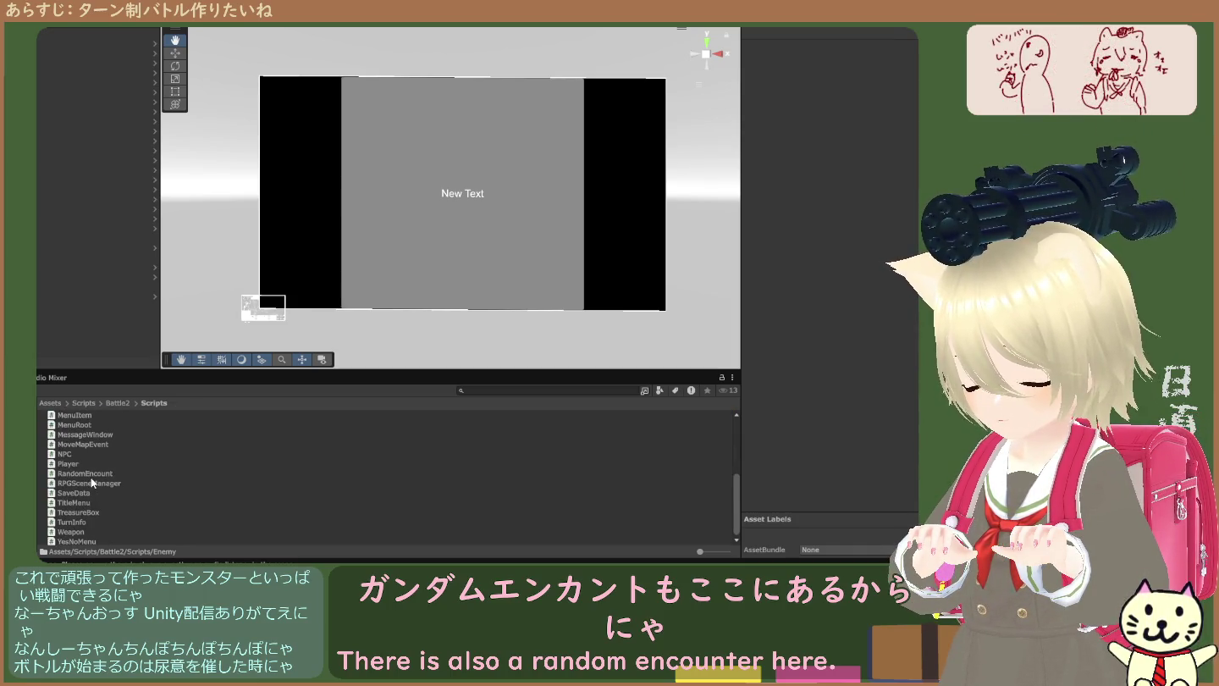
{"action": "left_click", "coordinate": [92, 473]}
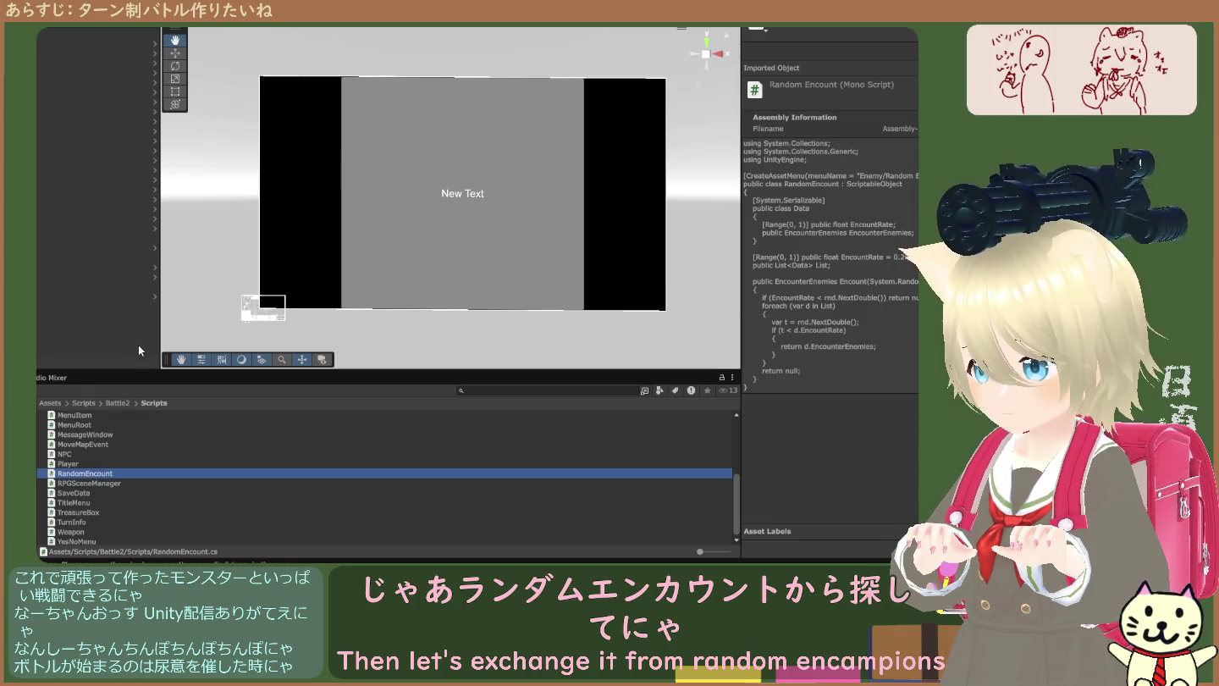
- Step through the Hierarchy to select FieldMap and view its Map script's Random Encount reference
{"action": "left_click", "coordinate": [50, 217]}
{"action": "key", "text": "Up"}
{"action": "key", "text": "Up"}
{"action": "key", "text": "Up"}
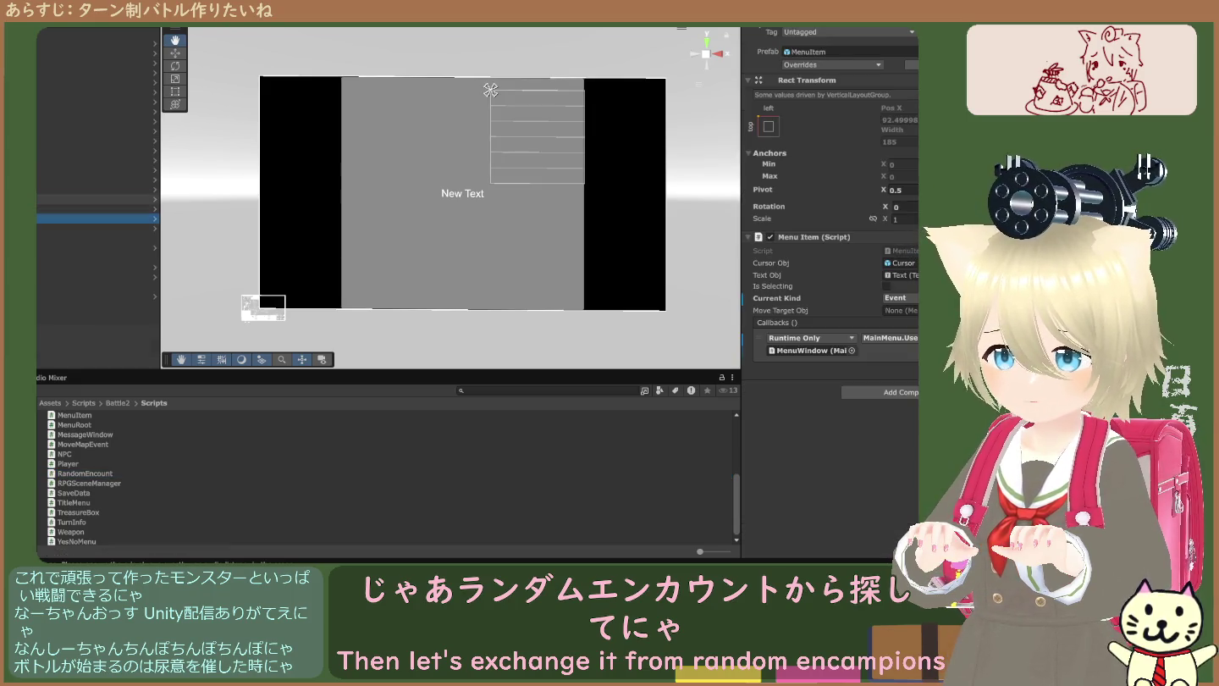
{"action": "key", "text": "Up"}
{"action": "key", "text": "Up"}
{"action": "key", "text": "Up"}
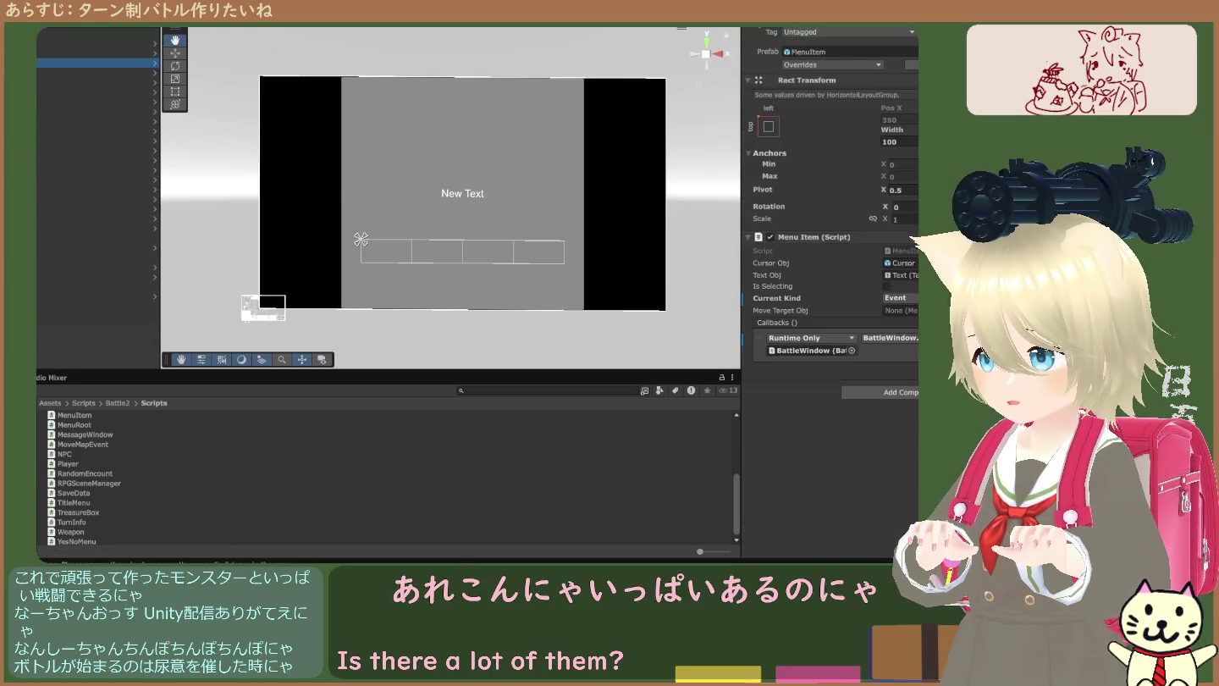
{"action": "key", "text": "Down"}
{"action": "key", "text": "Down"}
{"action": "key", "text": "Down"}
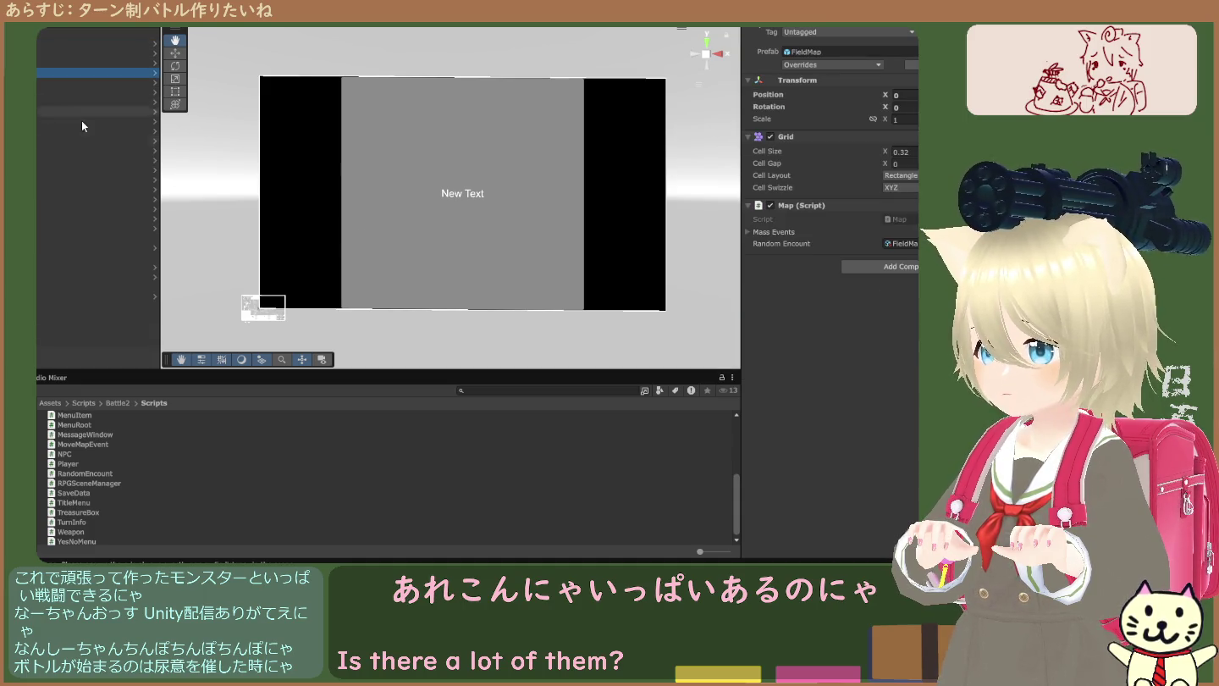